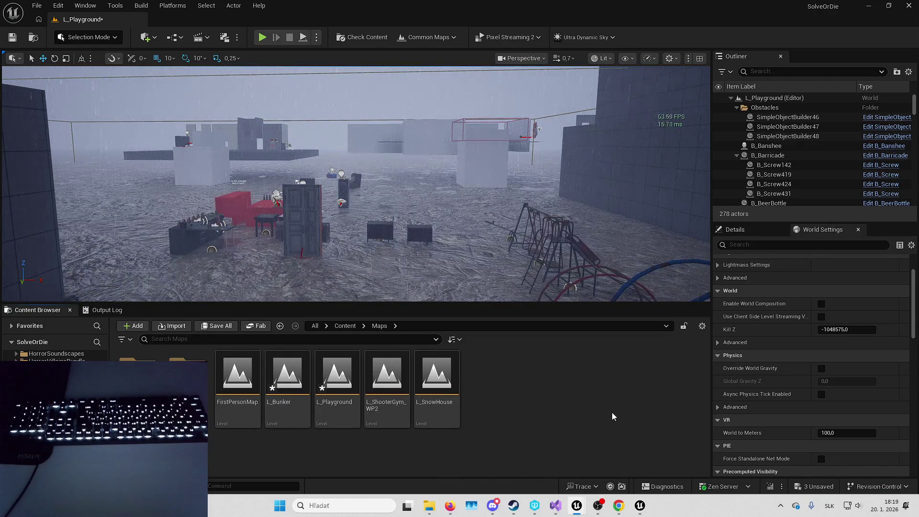
Save the selected unsaved levels, skipping L_Bunker after its save fails, and close the warnings log.
click(789, 484)
key(Return)
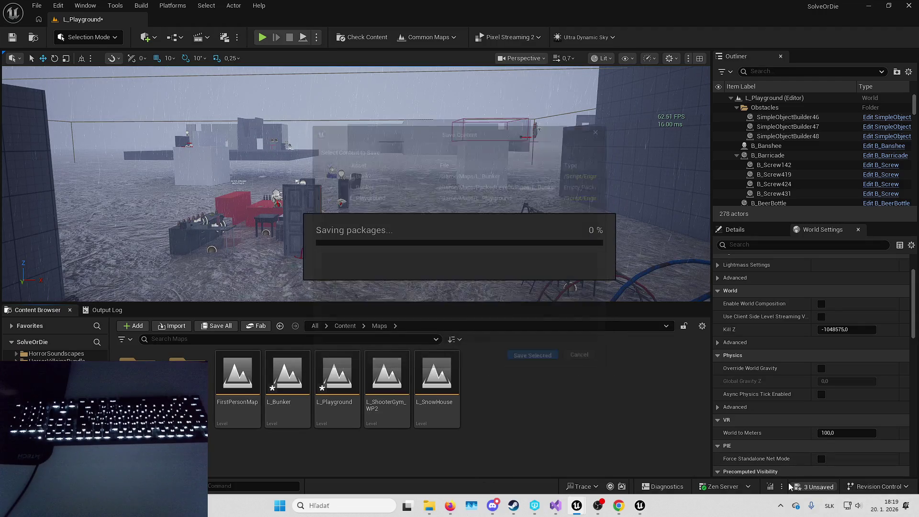
click(494, 280)
click(464, 284)
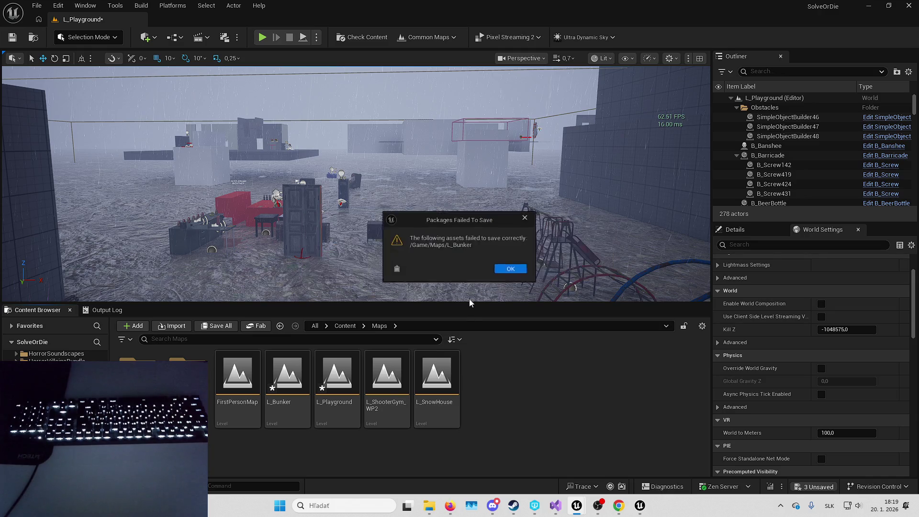
click(508, 268)
click(909, 6)
Open L_Bunker, skipping its failed save and acknowledging that it cannot be unloaded.
double_click(297, 399)
click(491, 362)
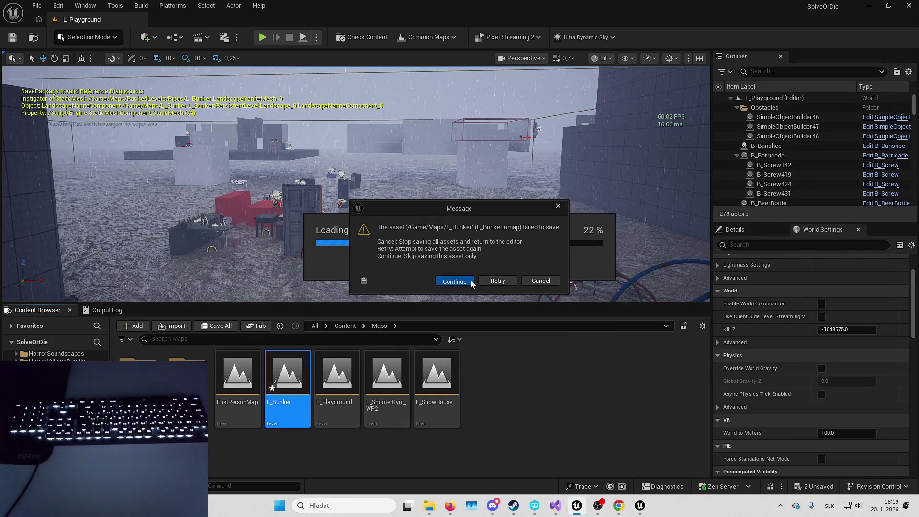
click(471, 283)
click(511, 272)
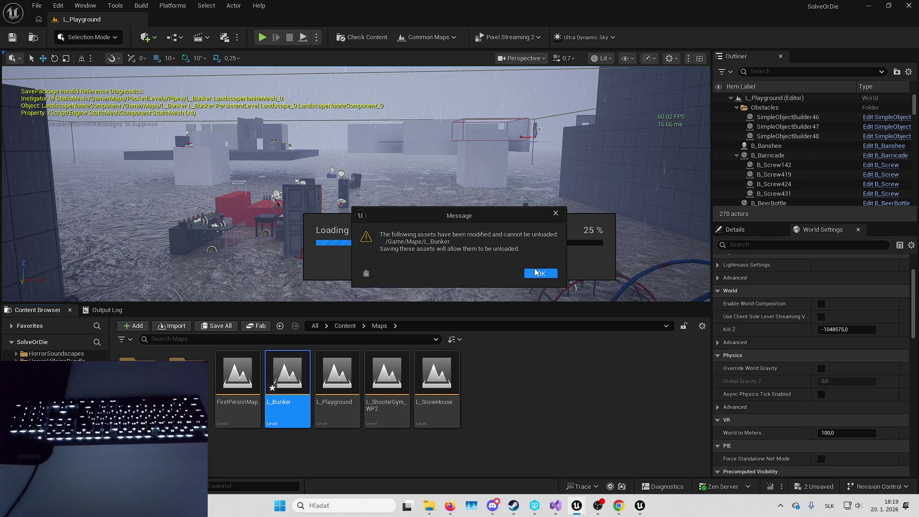
click(537, 272)
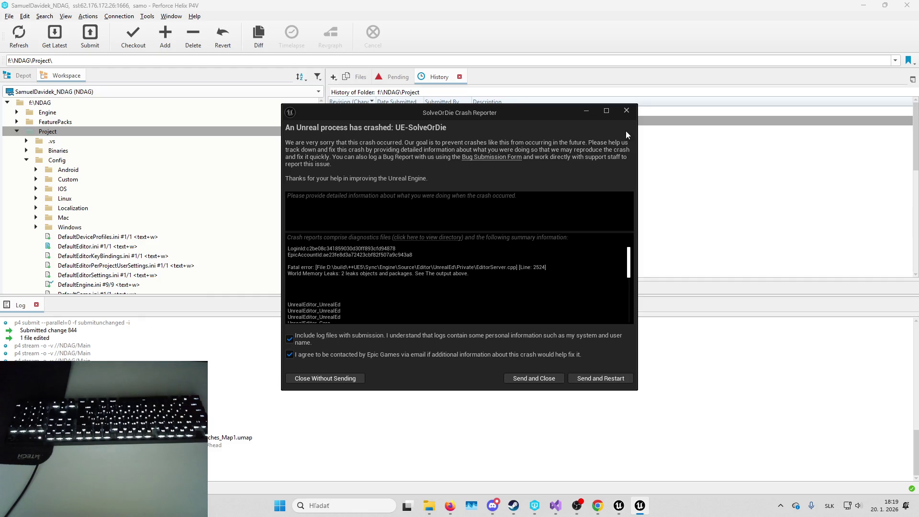
Dismiss the Unreal crash report and close the Perforce P4V client.
click(626, 111)
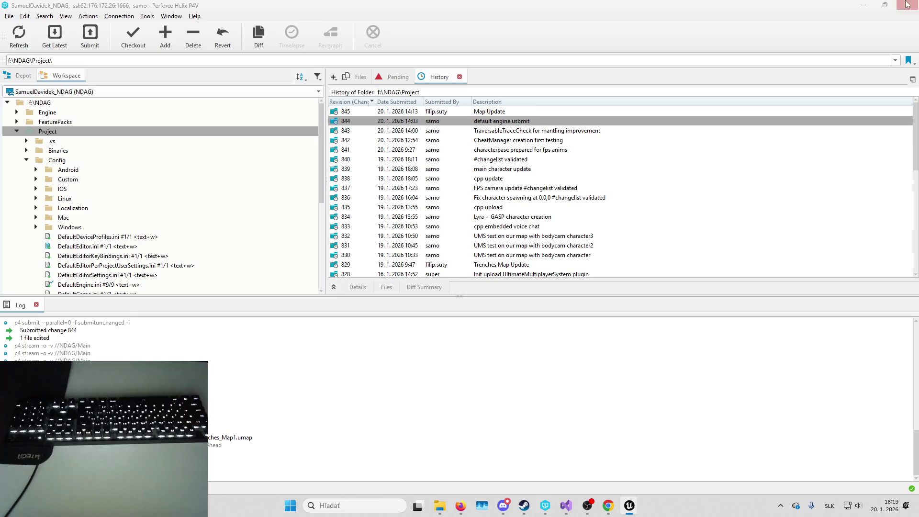
click(908, 4)
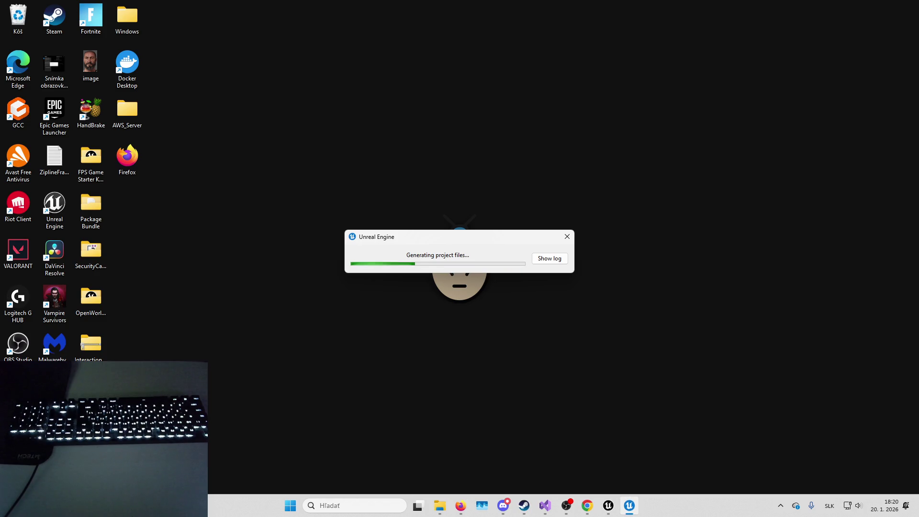
Show the project-file generation log while SolveOrDie reloads into L_DefaultEditorOverview.
click(546, 258)
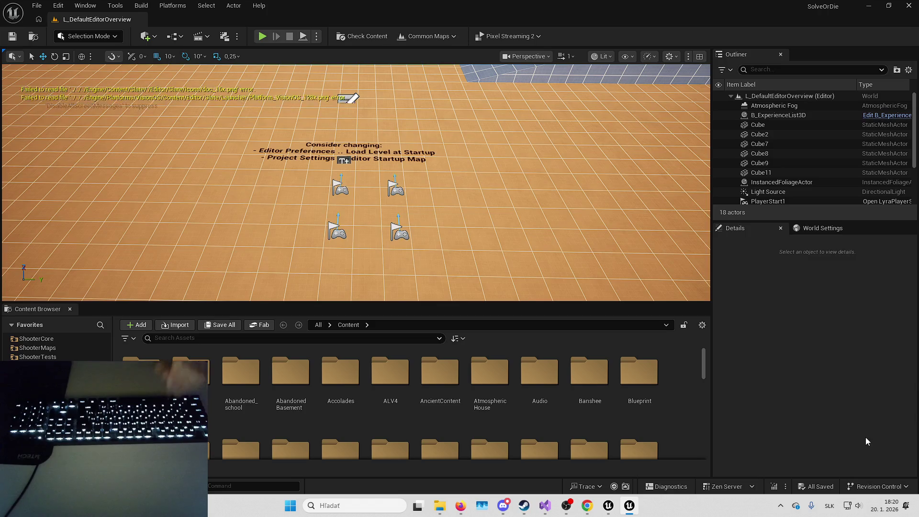
Browse to Maps > PackedLevels > Pipes, open L_Bunker, and close its map check log.
click(37, 5)
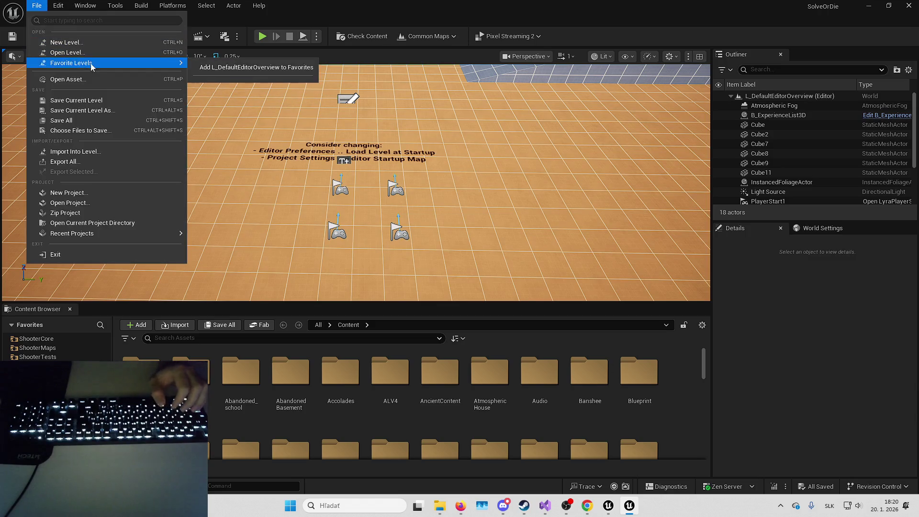
click(385, 379)
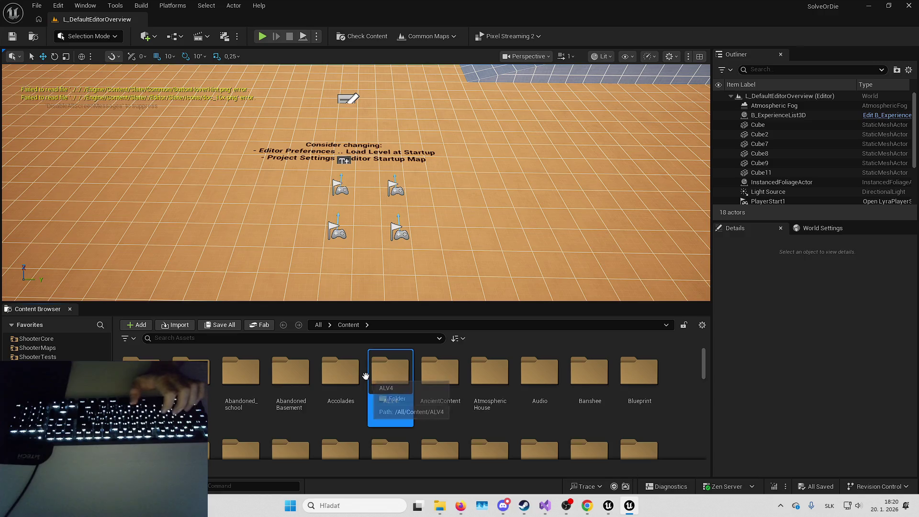
text(maps)
key(Return)
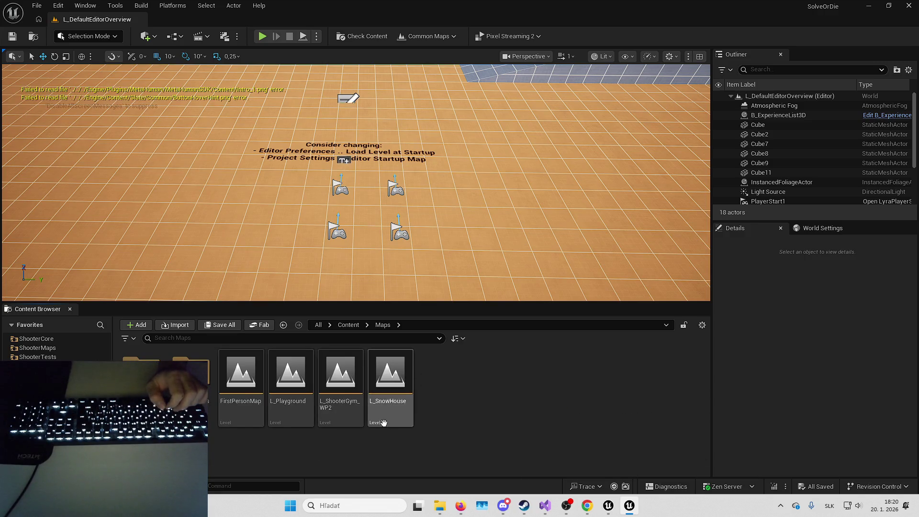
double_click(190, 378)
double_click(141, 379)
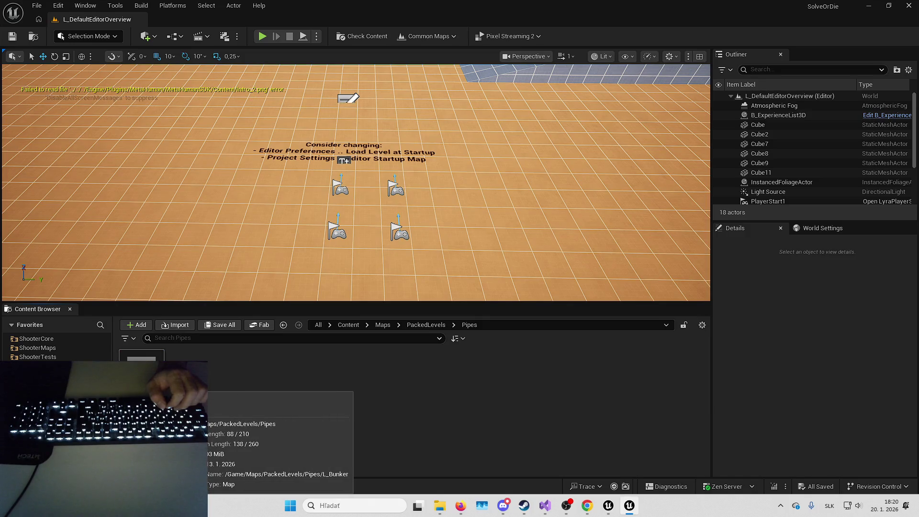
double_click(141, 378)
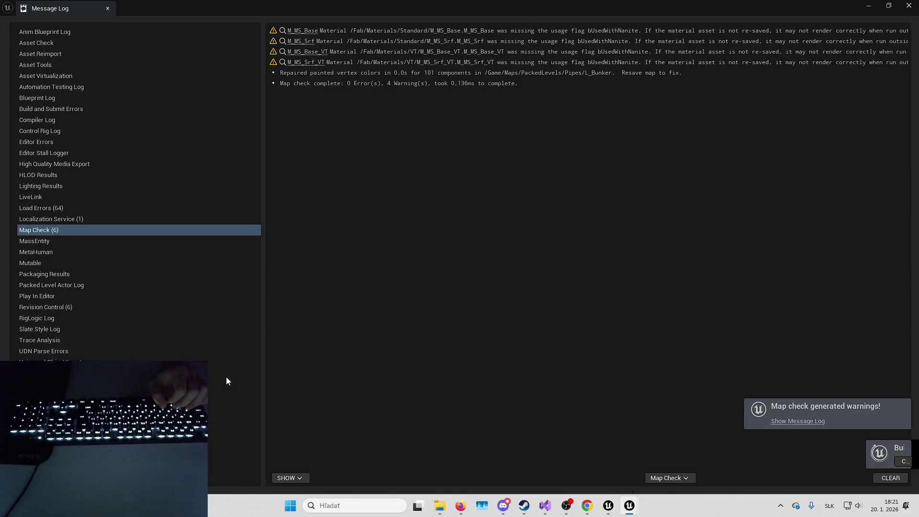
click(909, 6)
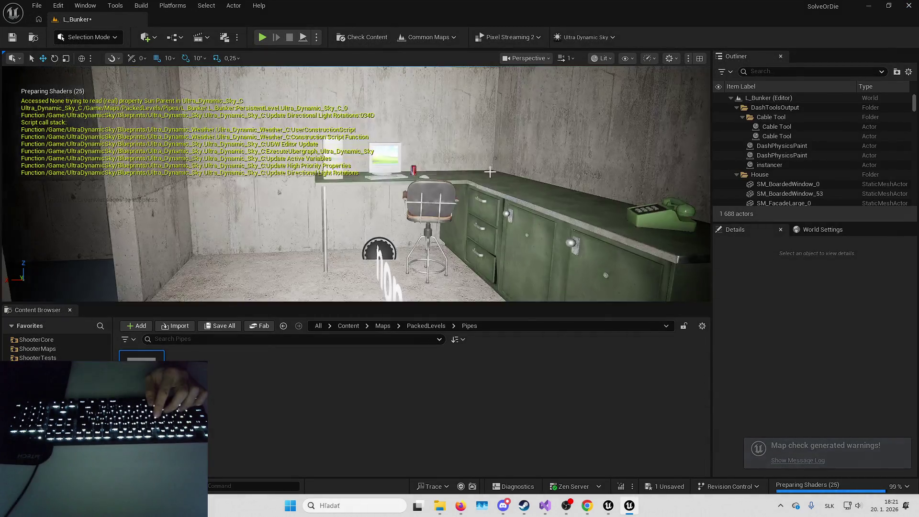
Save the modified L_Bunker level and dock the Output Log permanently.
drag(490, 172, 490, 180)
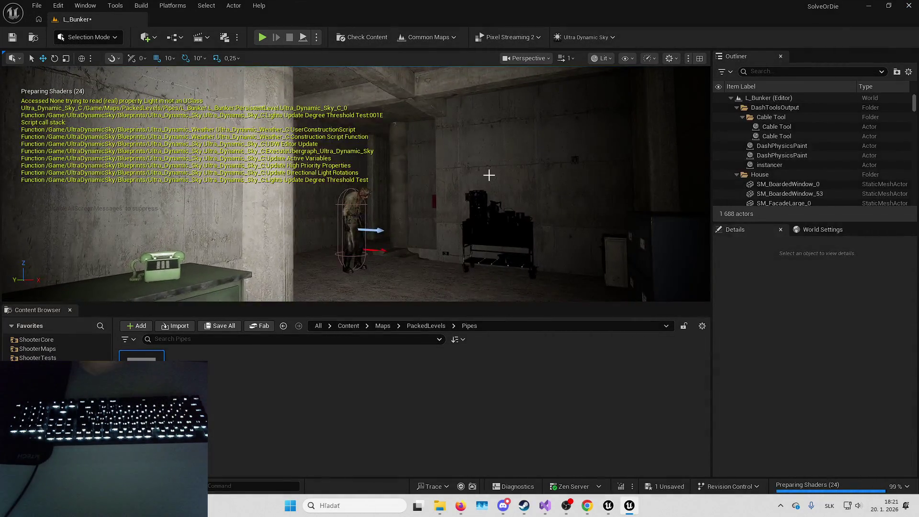
click(680, 488)
key(Return)
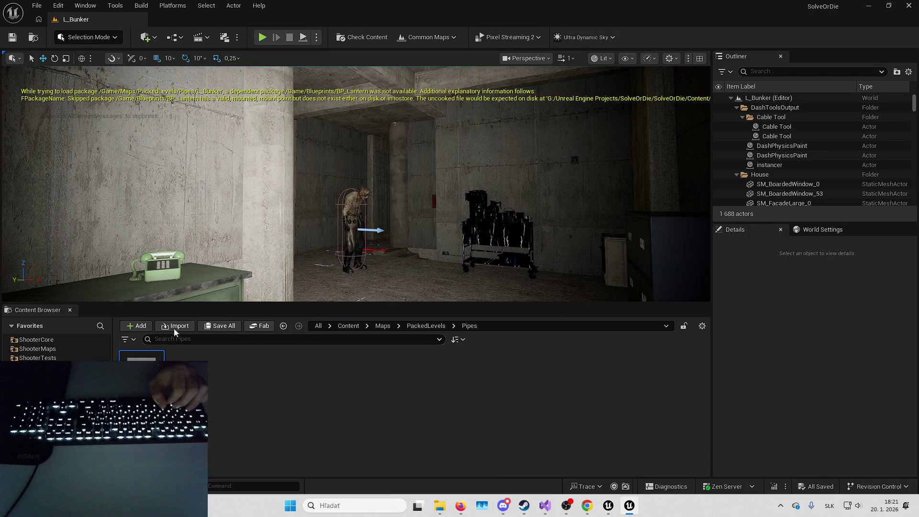
key(grave)
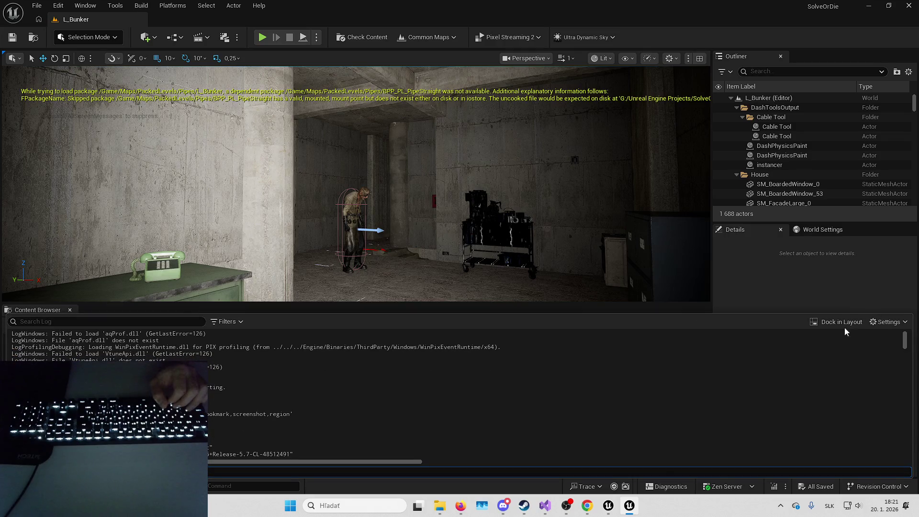
click(839, 322)
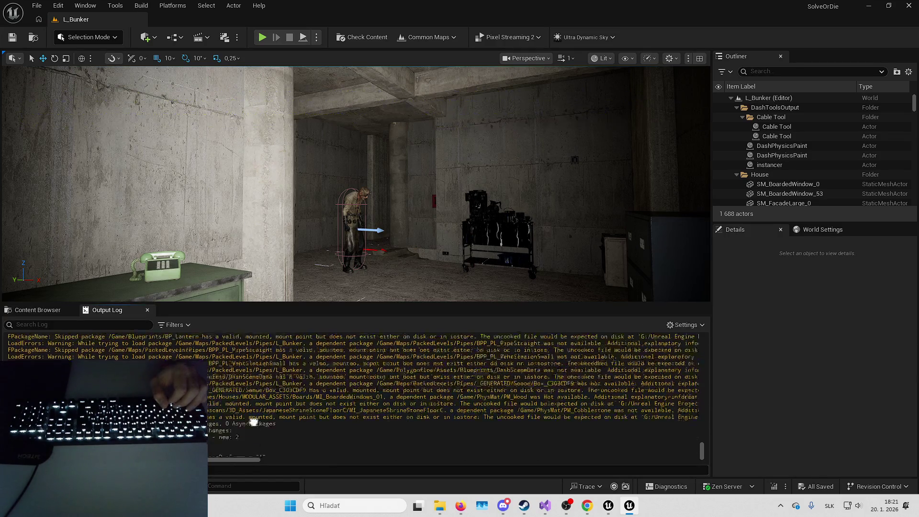
Select the missing BP_Lantern name in the Output Log's missing-package warnings.
scroll(259, 407, up, 2)
drag(285, 368, 346, 359)
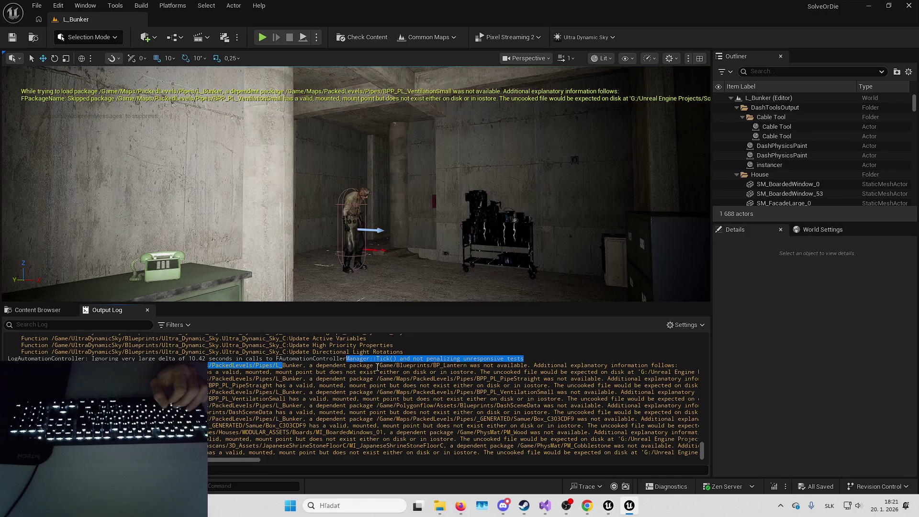
scroll(434, 391, up, 1)
drag(510, 384, 473, 384)
click(464, 384)
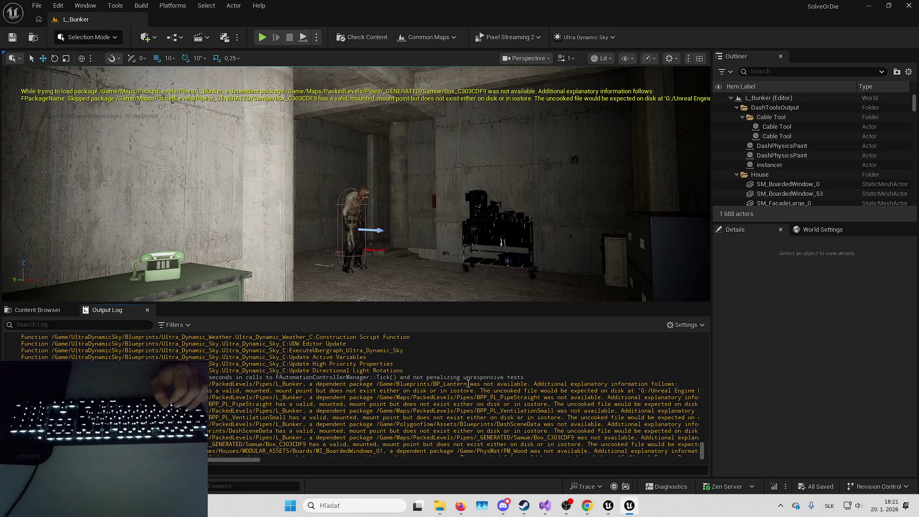
drag(467, 384, 442, 385)
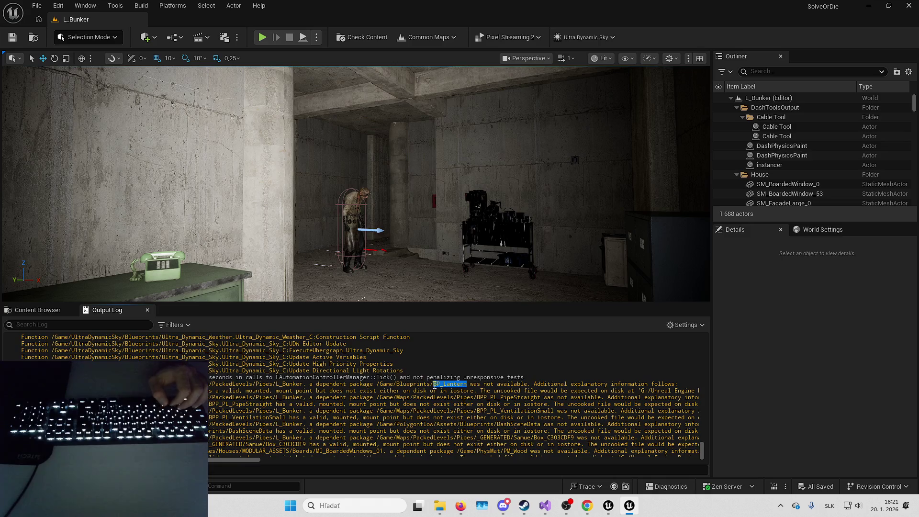
Search the Outliner for BP_Lantern, then clear the search and return to the Content Browser.
click(788, 71)
text(BP_Lantern)
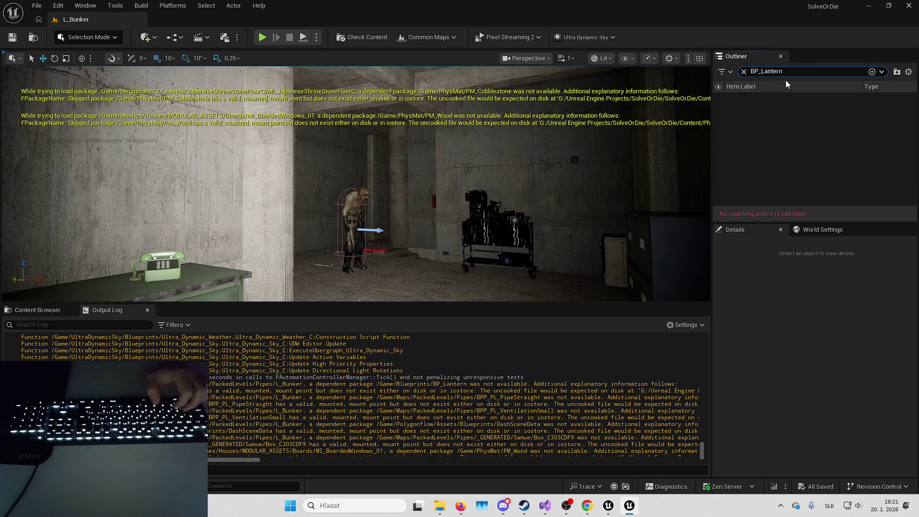
key(ctrl+a)
key(ctrl+c)
key(BackSpace)
click(37, 310)
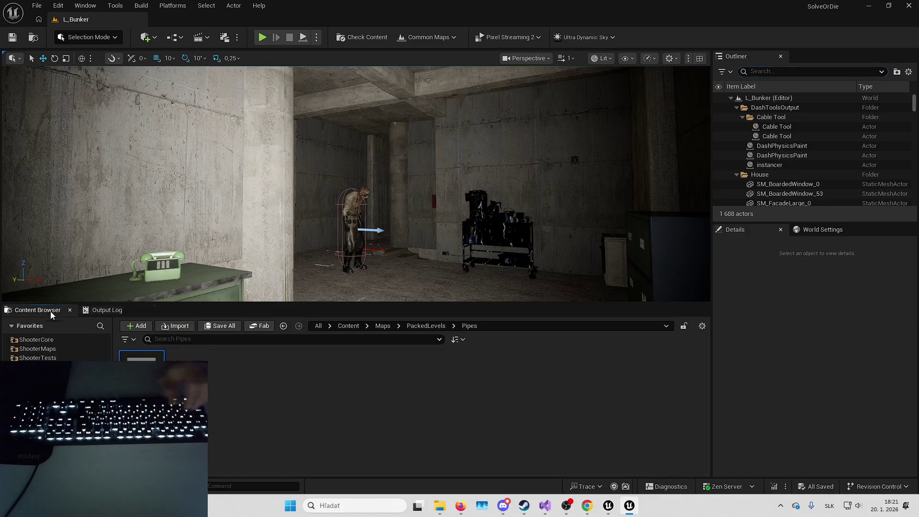
Search Content and then all roots for BP_Lantern, finding nothing, and clear the search.
click(360, 327)
click(349, 326)
click(347, 344)
key(ctrl+v)
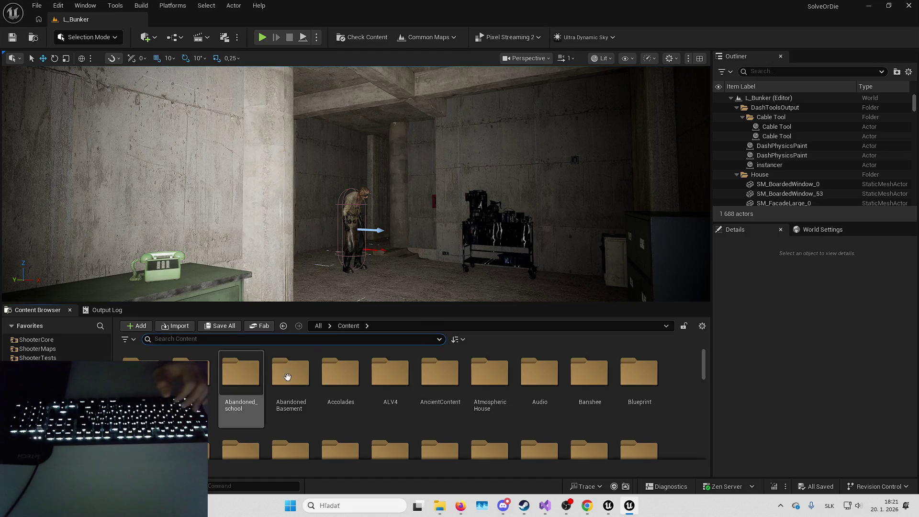
click(318, 326)
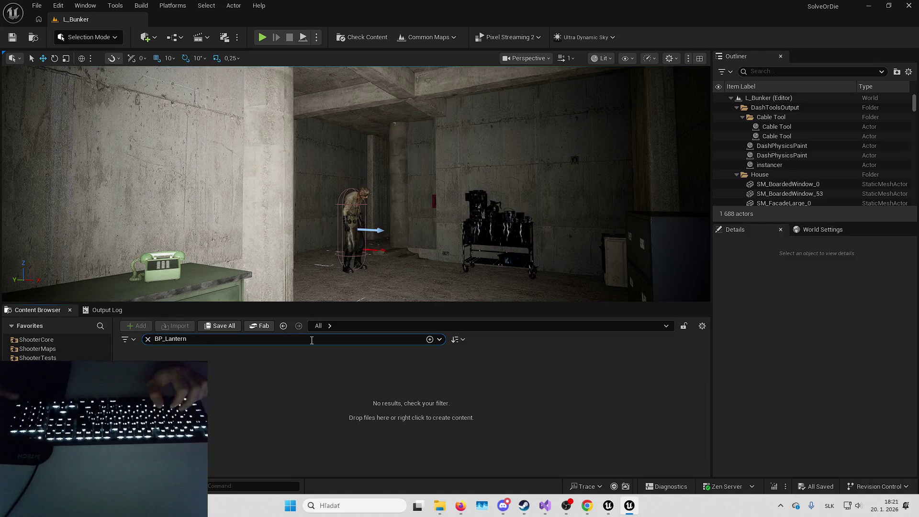
key(ctrl+a)
key(BackSpace)
Fly to the coffee cart, select it, and open the CoffeeCart_01_1k static mesh.
key(w)
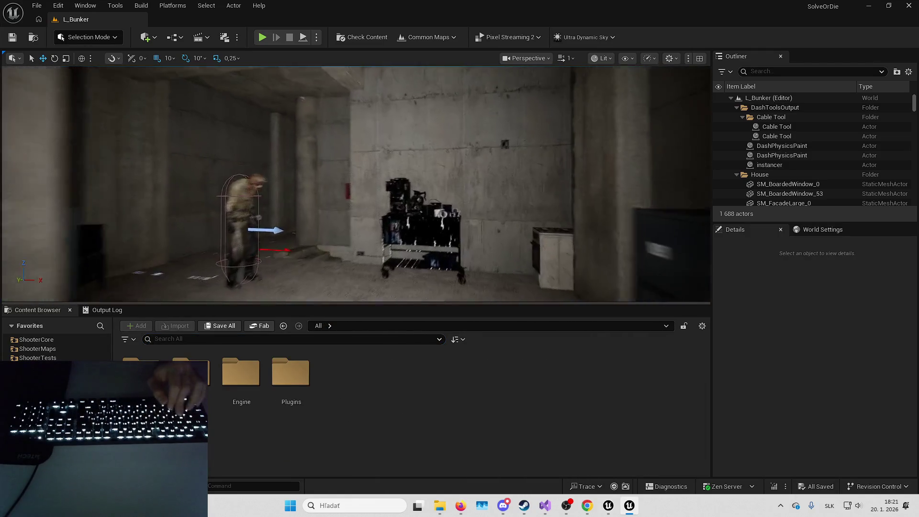
key(s)
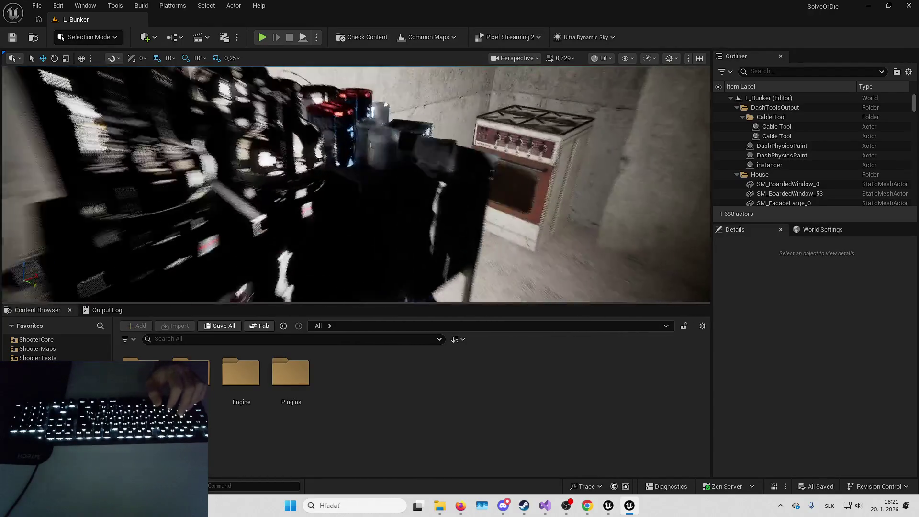
click(287, 201)
mouse_move(565, 290)
mouse_down()
mouse_move(560, 269)
mouse_move(564, 289)
mouse_up()
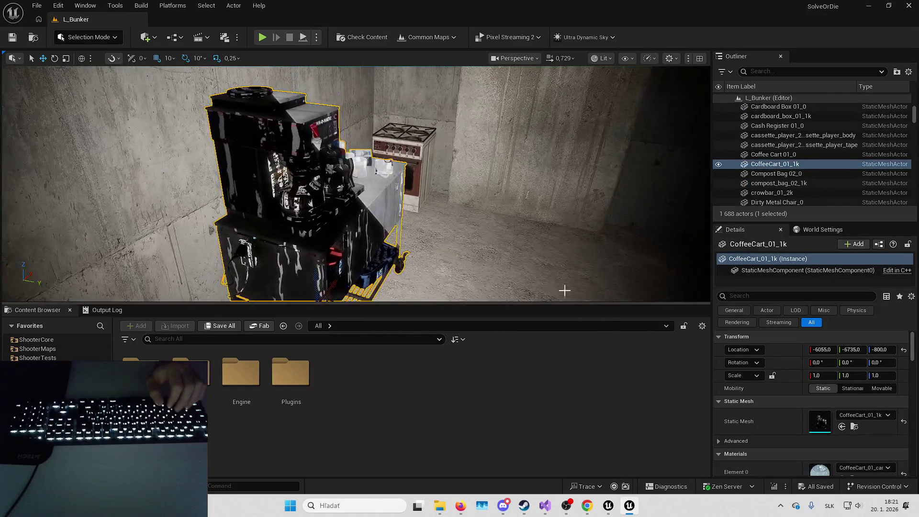
double_click(820, 424)
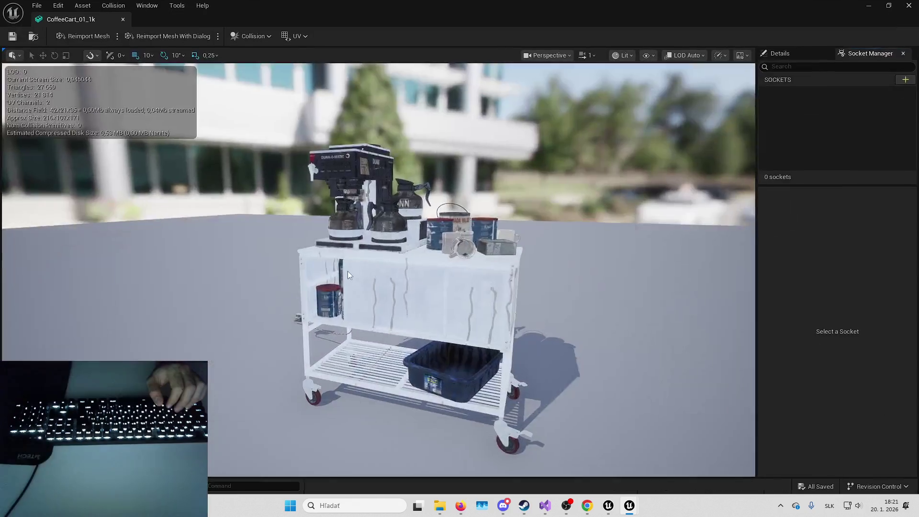
Review CoffeeCart_01_1k's Details and orbit it, then close its mesh editor and deselect the cart.
scroll(378, 268, up, 10)
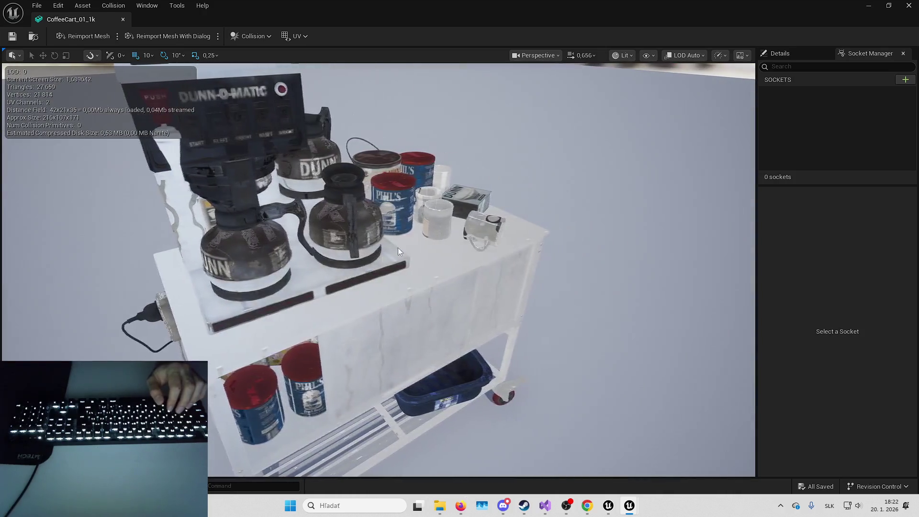
click(779, 54)
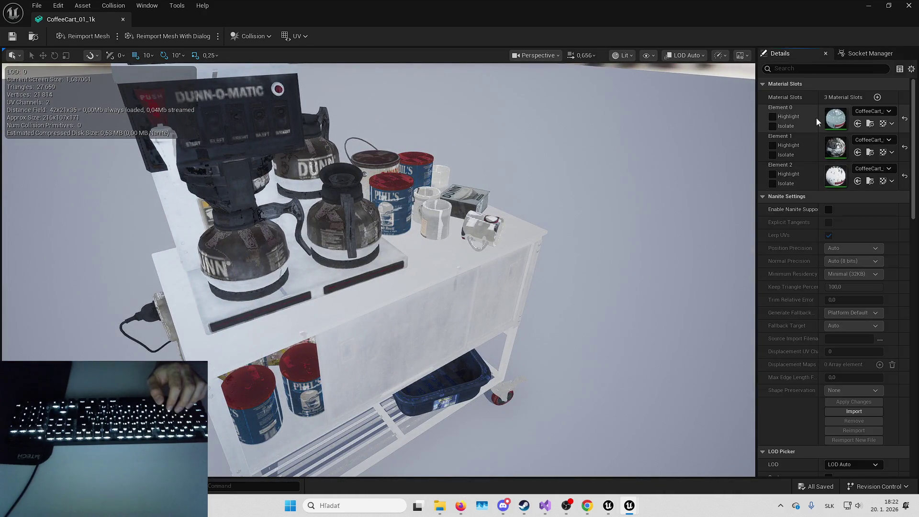
mouse_move(820, 118)
mouse_down()
mouse_move(772, 119)
mouse_move(796, 118)
mouse_up()
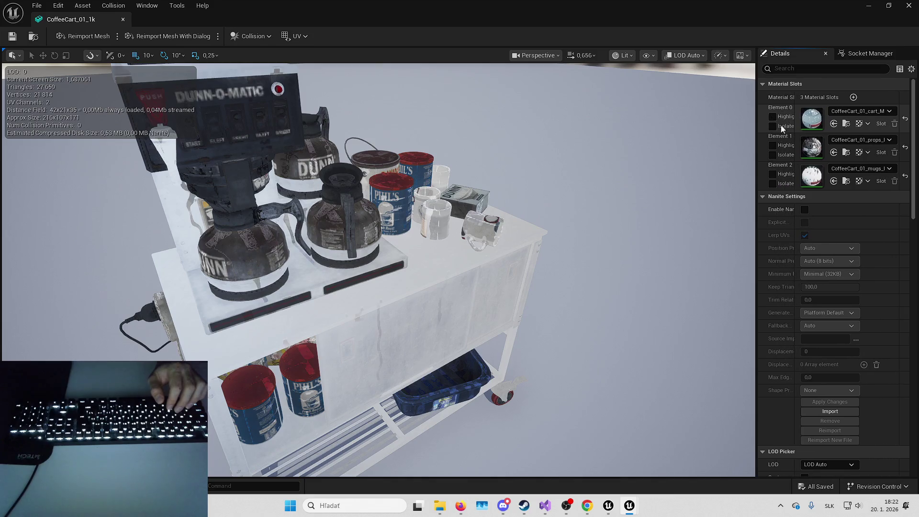
mouse_move(419, 252)
mouse_down()
mouse_move(429, 253)
mouse_move(419, 253)
mouse_up()
click(909, 5)
click(526, 144)
Play-test L_Bunker and open B_CrazyDoctor from the Blueprint Compilation Errors dialog.
drag(355, 182, 297, 182)
drag(421, 218, 442, 219)
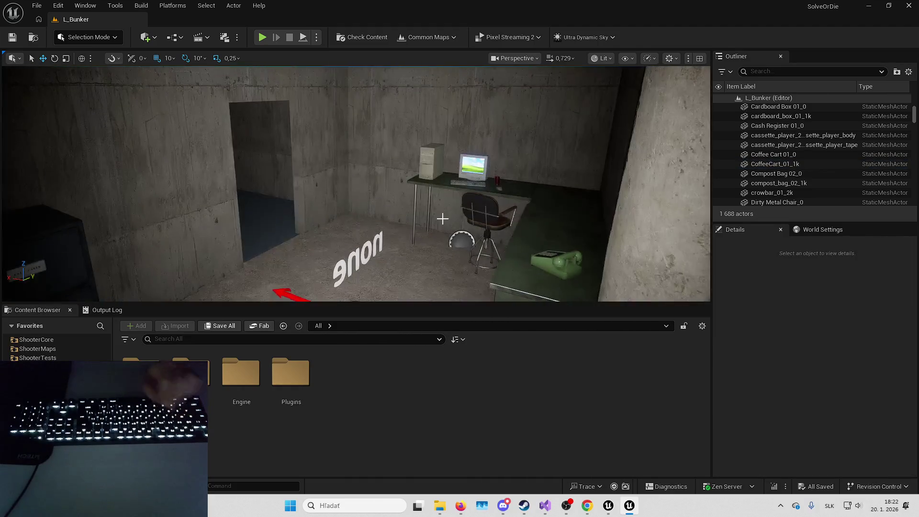
key(alt+p)
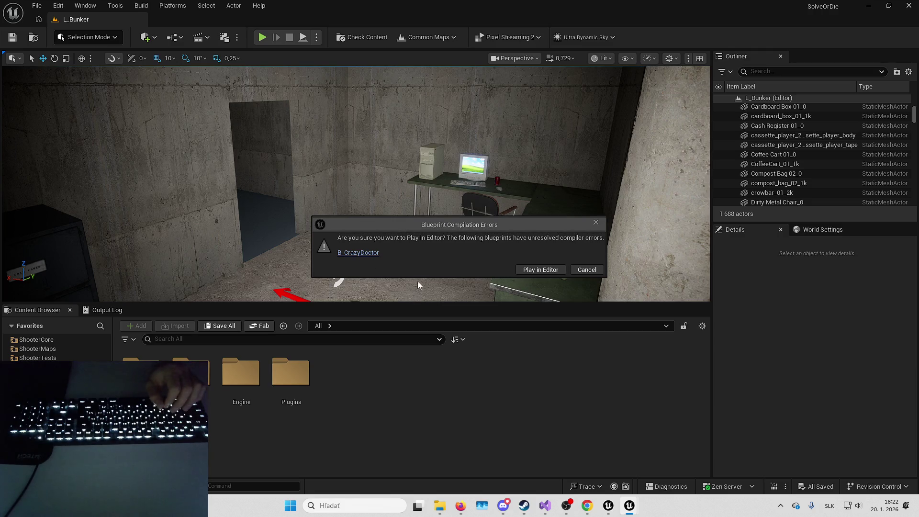
click(359, 253)
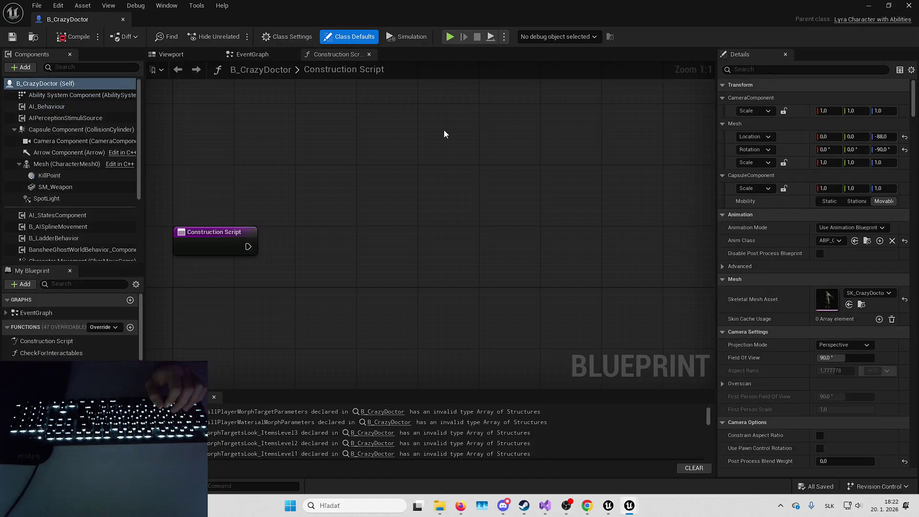
Step through B_CrazyDoctor's compiler error messages down to the last one.
click(388, 414)
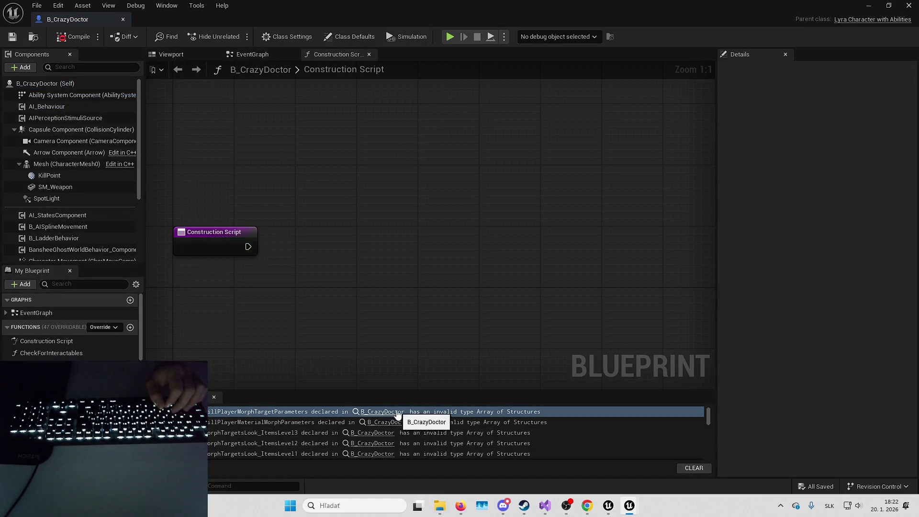
click(391, 412)
click(388, 423)
click(379, 433)
click(379, 444)
click(376, 434)
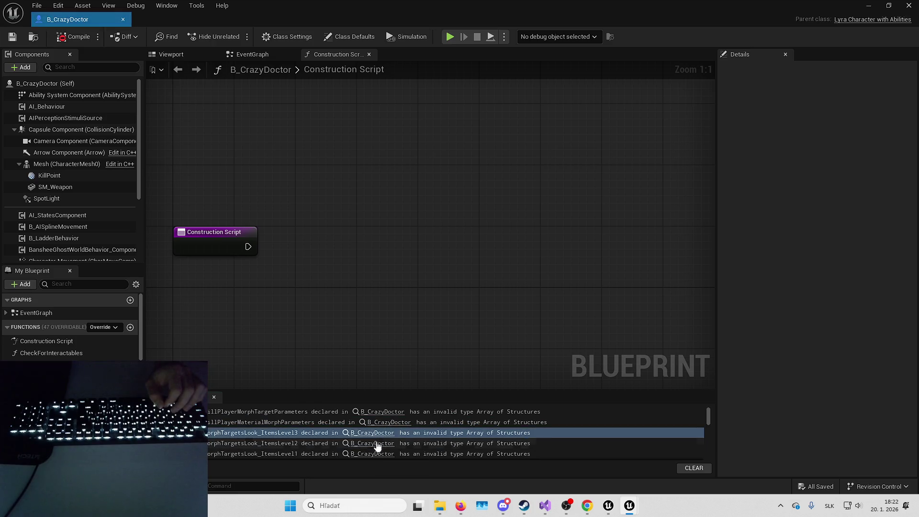
click(376, 454)
Jump to the missing CosmeticMorph_Component node and bring the Cinematic section into view.
scroll(377, 450, down, 5)
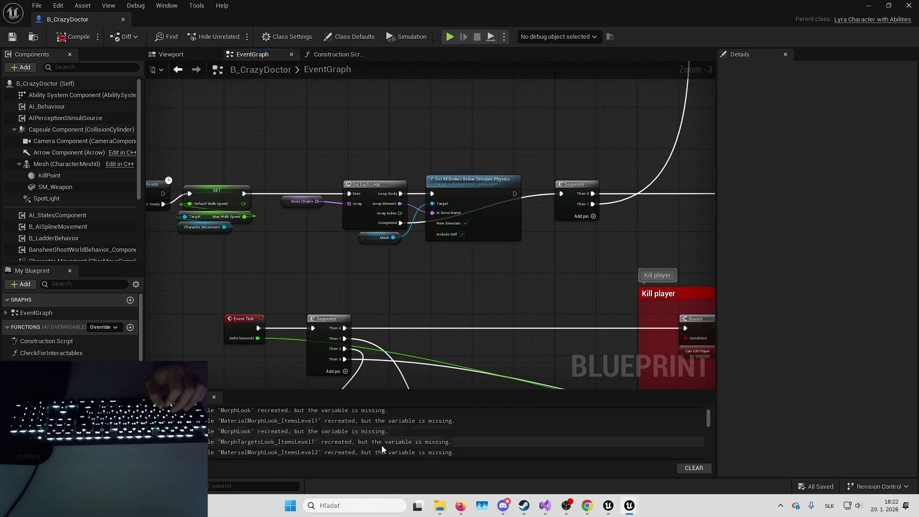
scroll(352, 438, down, 8)
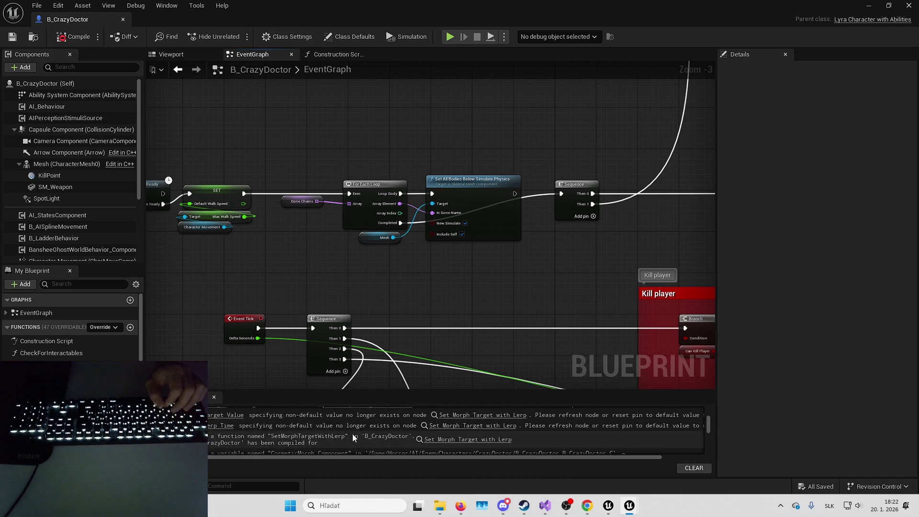
scroll(376, 432, up, 1)
double_click(376, 422)
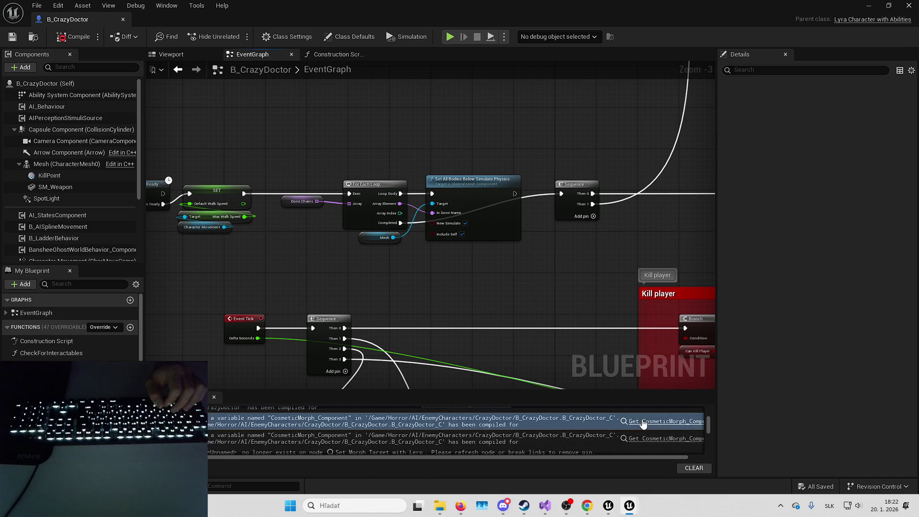
scroll(432, 328, down, 10)
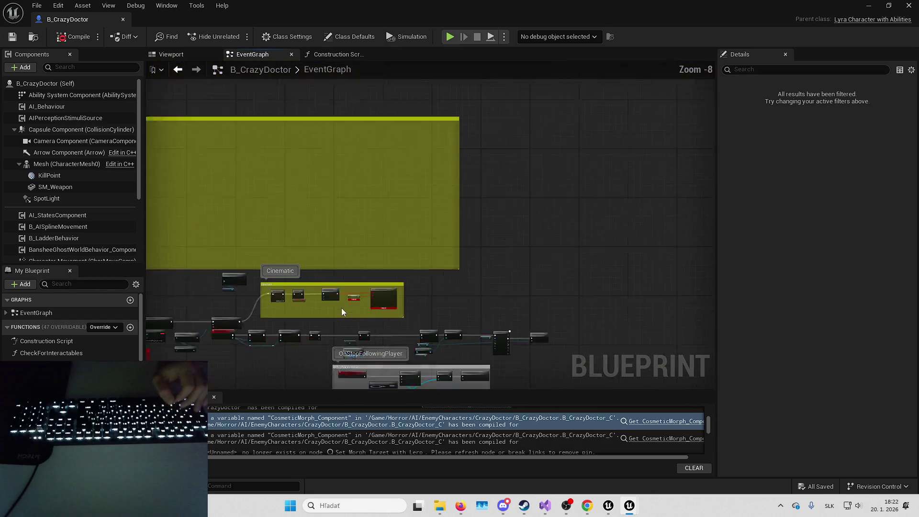
mouse_move(527, 158)
mouse_down()
mouse_move(544, 141)
mouse_move(558, 71)
mouse_move(350, 158)
mouse_move(403, 177)
mouse_up()
Delete the Cinematic comment nodes and jump to the erroring Set Morph Target with Lerp node.
scroll(404, 177, up, 7)
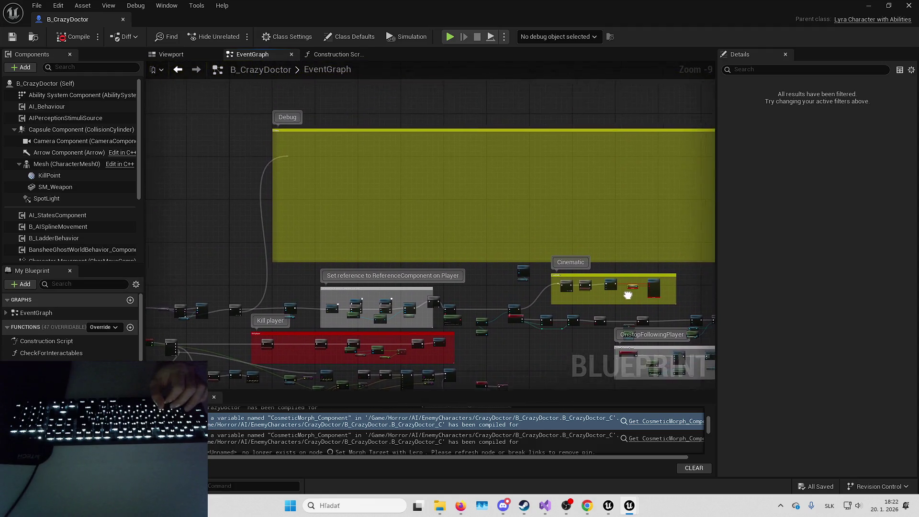
click(282, 171)
key(Delete)
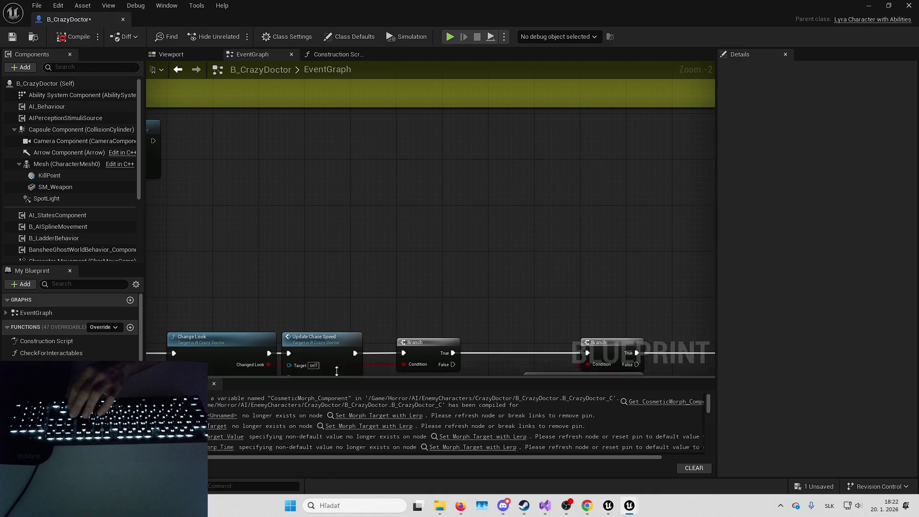
drag(337, 393, 340, 326)
click(383, 363)
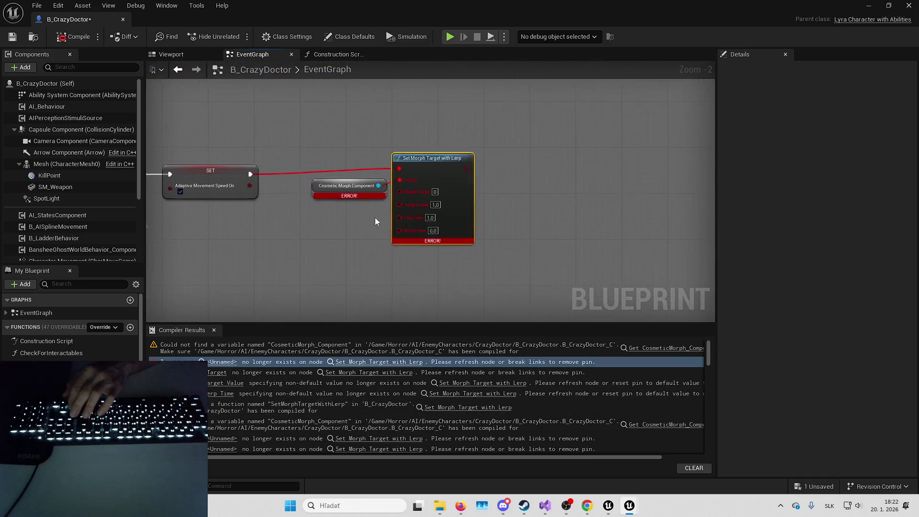
scroll(67, 187, down, 2)
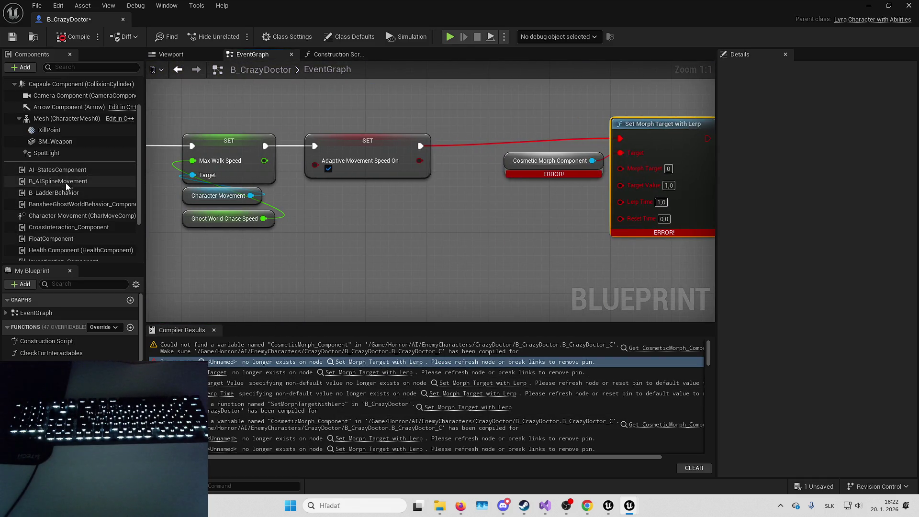
Add a MorphTargetControl component, place its getter, and connect a new Set Morph Target with Lerp.
click(25, 68)
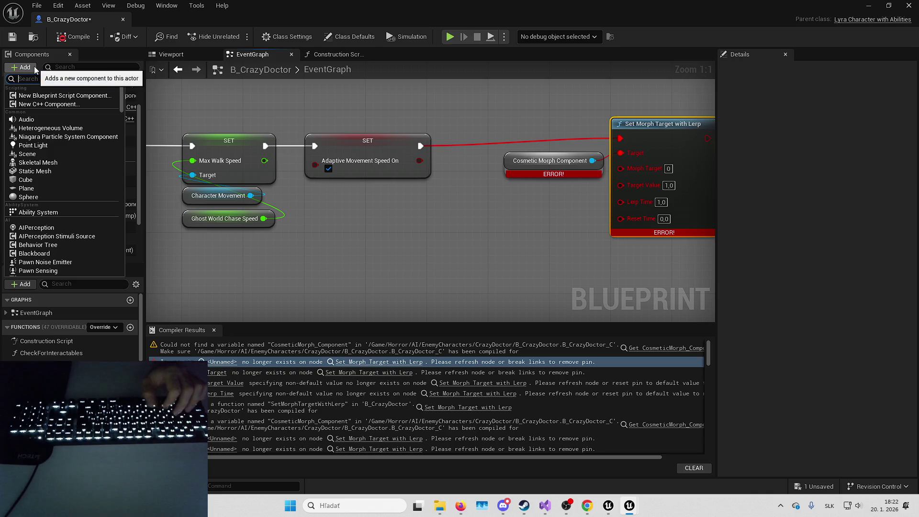
text(morph)
click(52, 92)
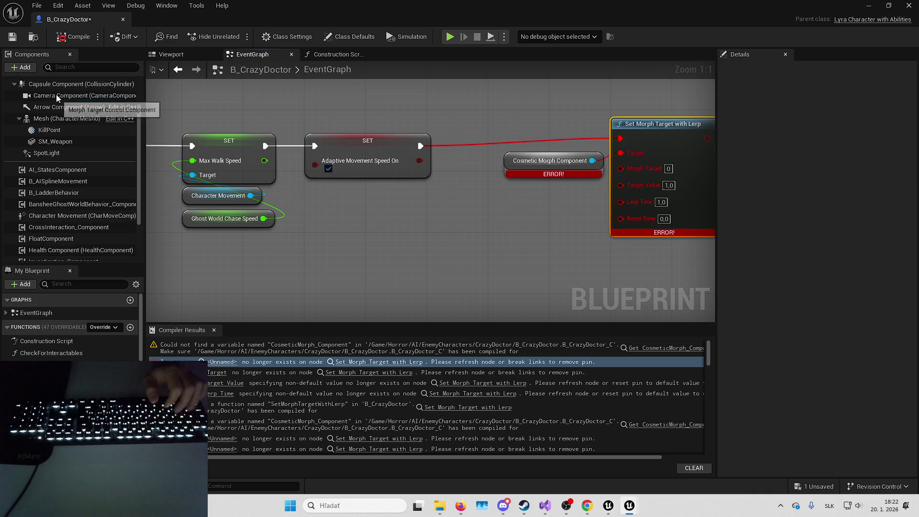
key(Return)
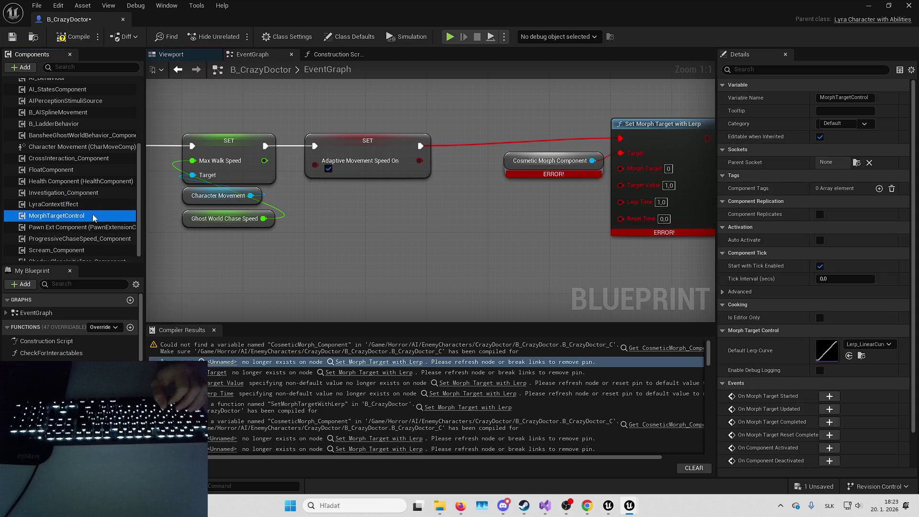
drag(435, 230, 436, 248)
text(set morp)
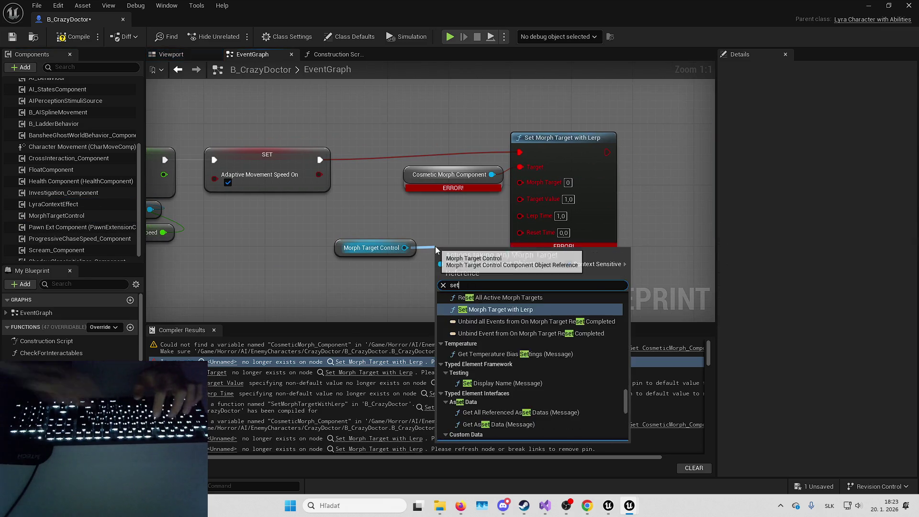
key(Return)
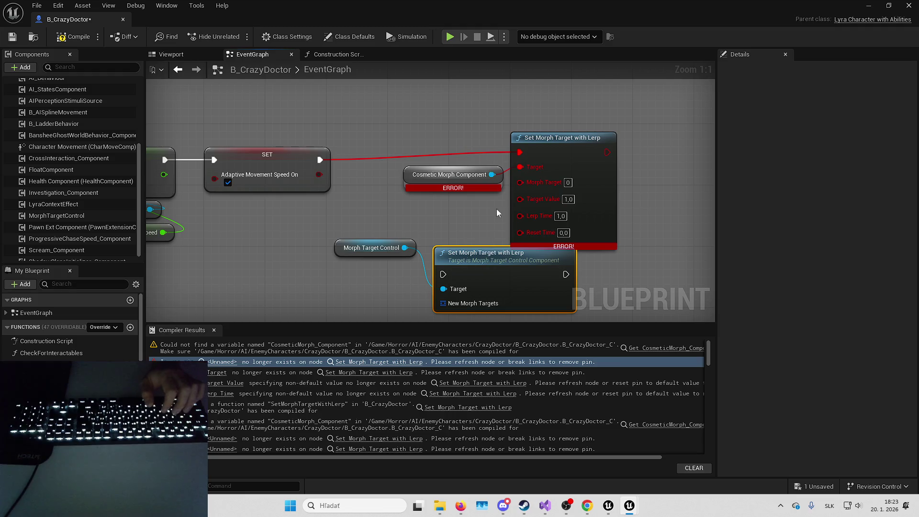
Feed the node with Make Array and Make Morph Target Data, then select the character mesh.
drag(374, 247, 373, 287)
mouse_move(460, 226)
mouse_down()
mouse_move(450, 243)
mouse_move(379, 256)
mouse_move(322, 247)
mouse_up()
key(Escape)
click(441, 353)
mouse_move(334, 204)
mouse_down()
mouse_move(352, 212)
mouse_move(368, 197)
mouse_up()
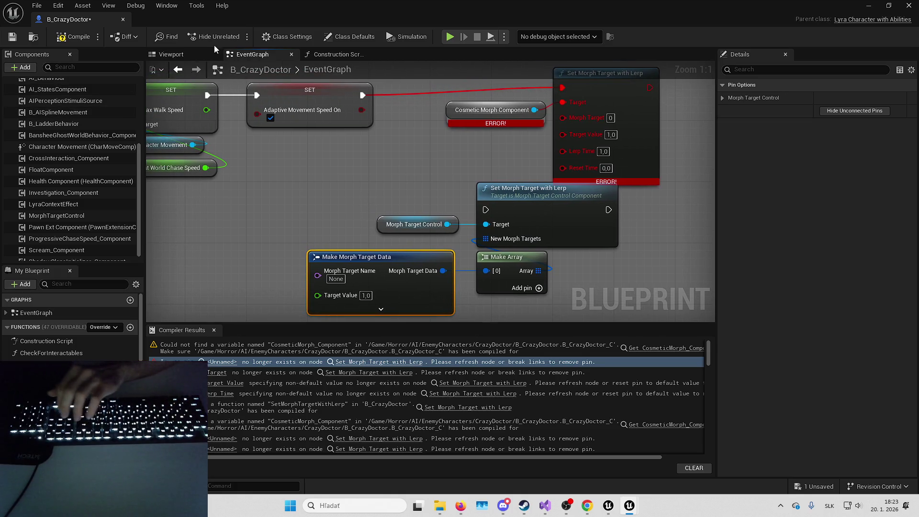
click(214, 50)
click(425, 161)
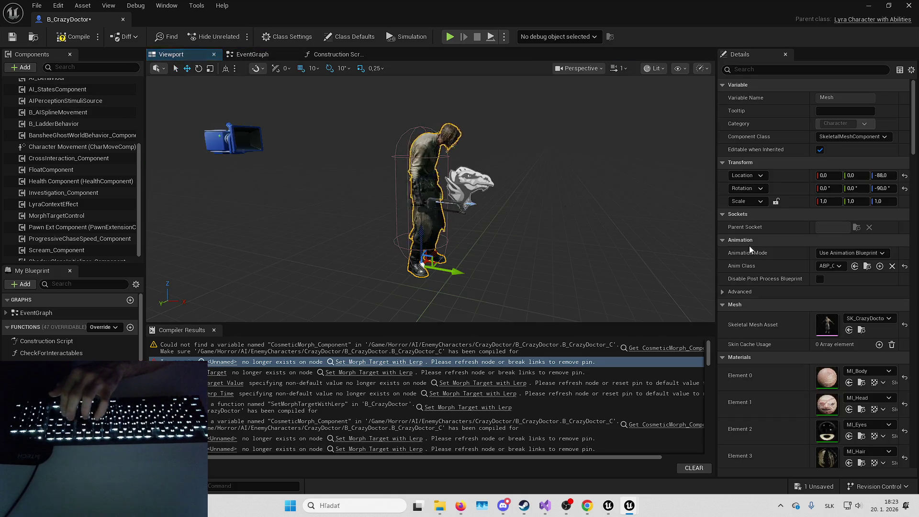
Open SK_CrazyDoctor's Morph Targets list, find it empty, and return to the EventGraph.
double_click(825, 320)
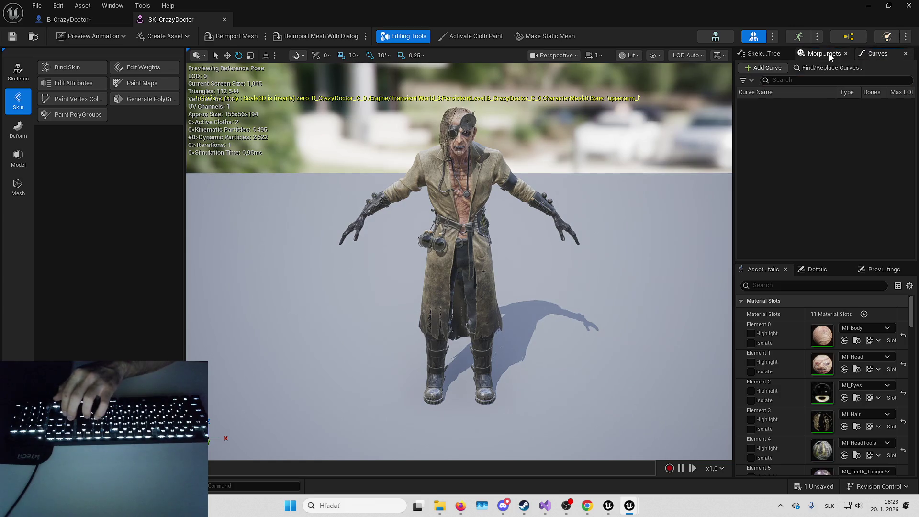
drag(761, 52, 797, 110)
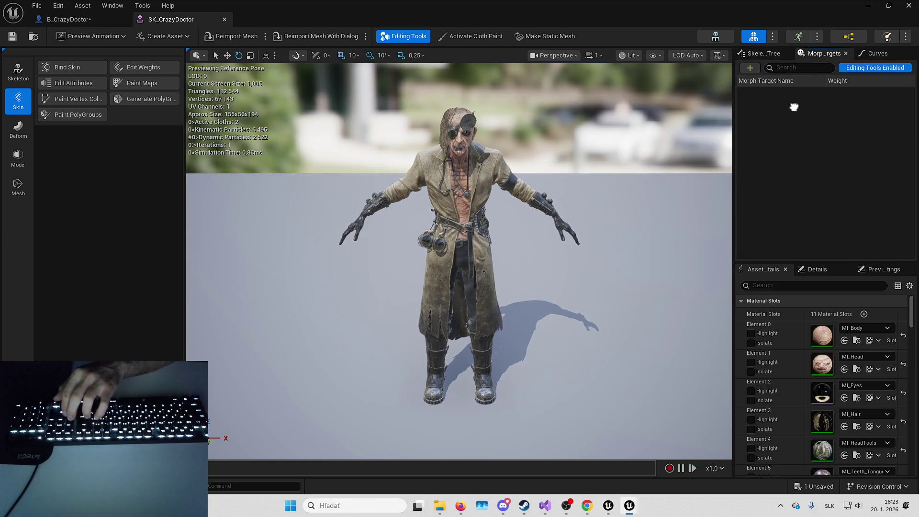
click(225, 20)
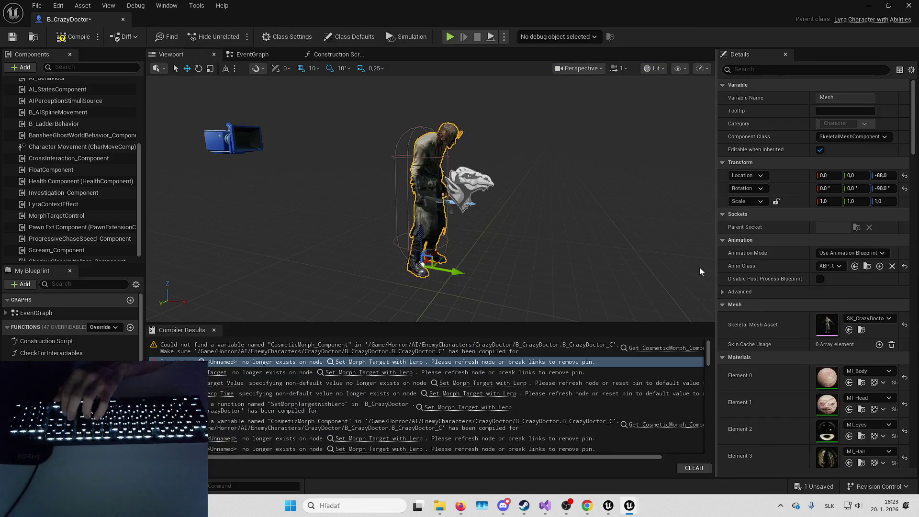
click(270, 54)
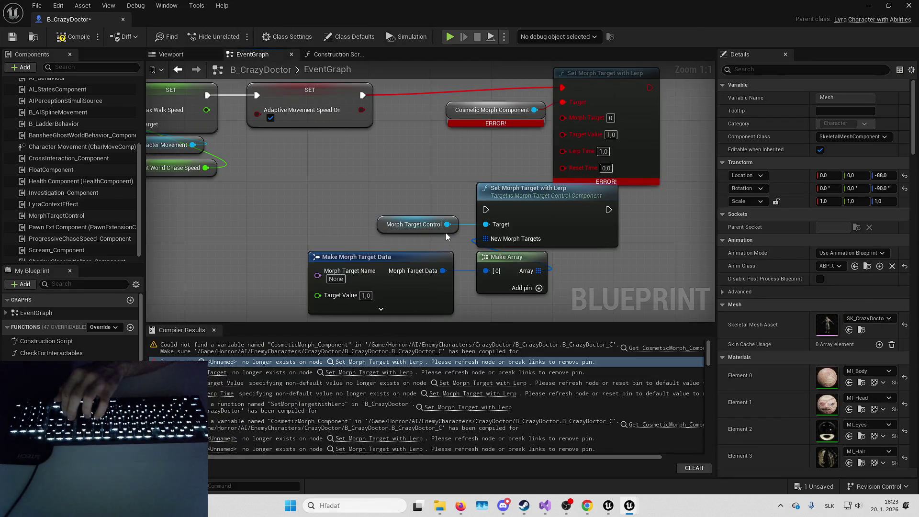
Delete the selected morph nodes and wire KillPlayerMorph straight to Set Timer by Event.
scroll(447, 233, down, 2)
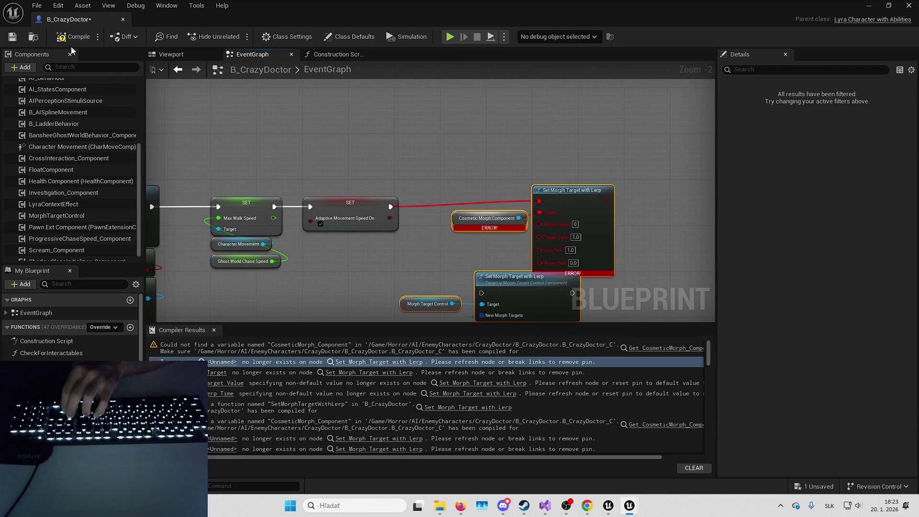
key(Delete)
key(F7)
click(223, 372)
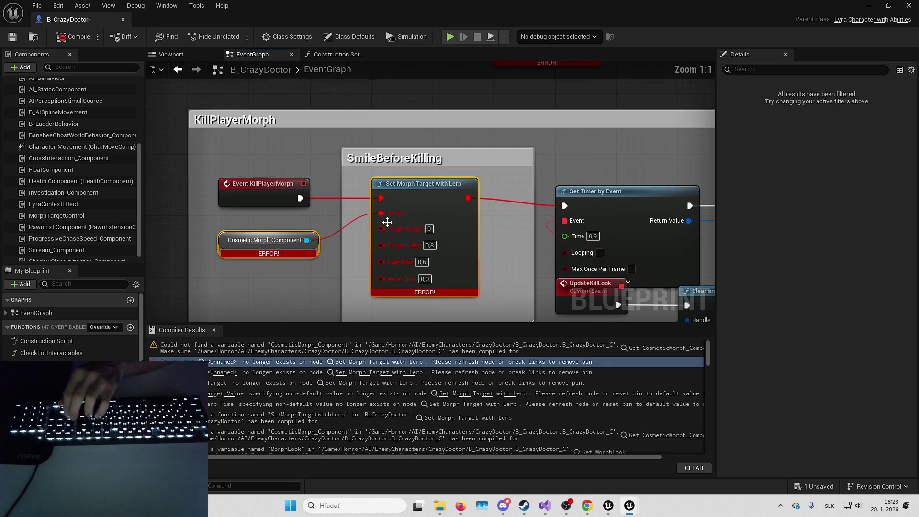
click(281, 198)
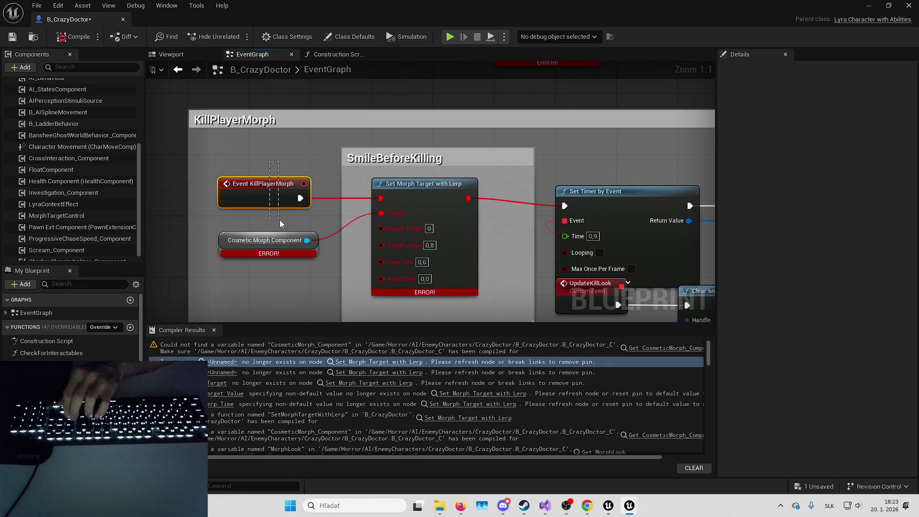
drag(588, 211, 565, 206)
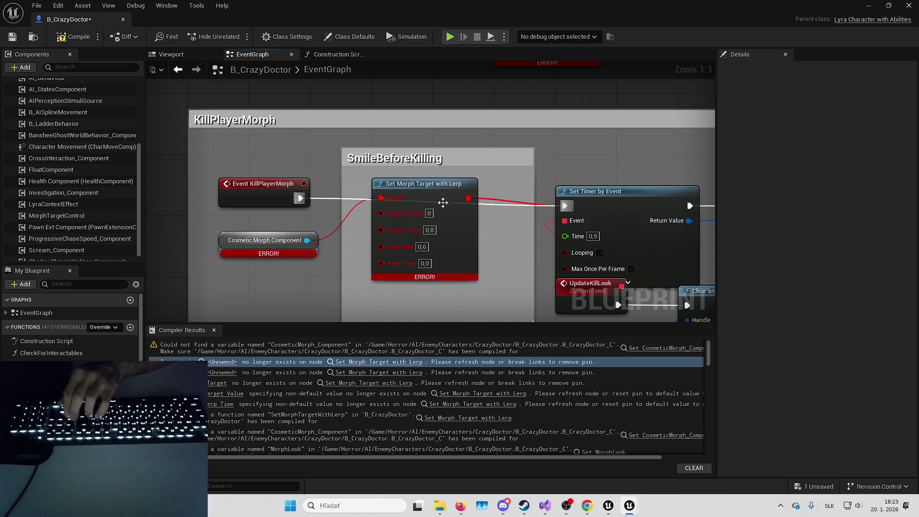
click(441, 199)
key(Delete)
key(Delete)
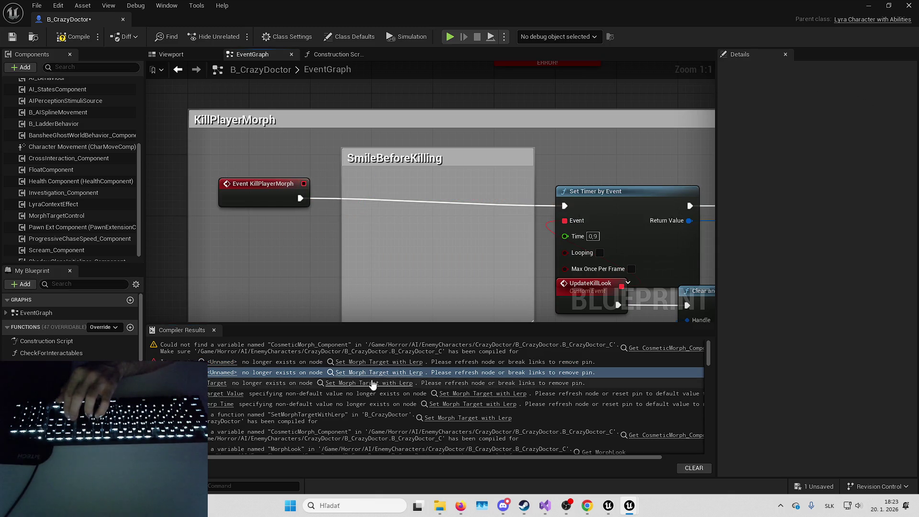
Delete the next broken Set Morph Target with Lerp and CosmeticMorph component nodes.
click(393, 383)
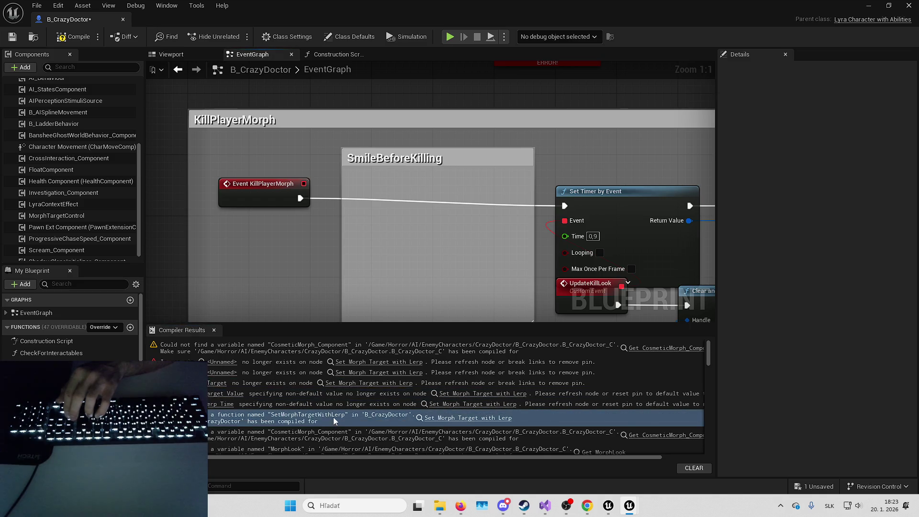
scroll(335, 407, down, 1)
click(239, 392)
scroll(239, 393, down, 3)
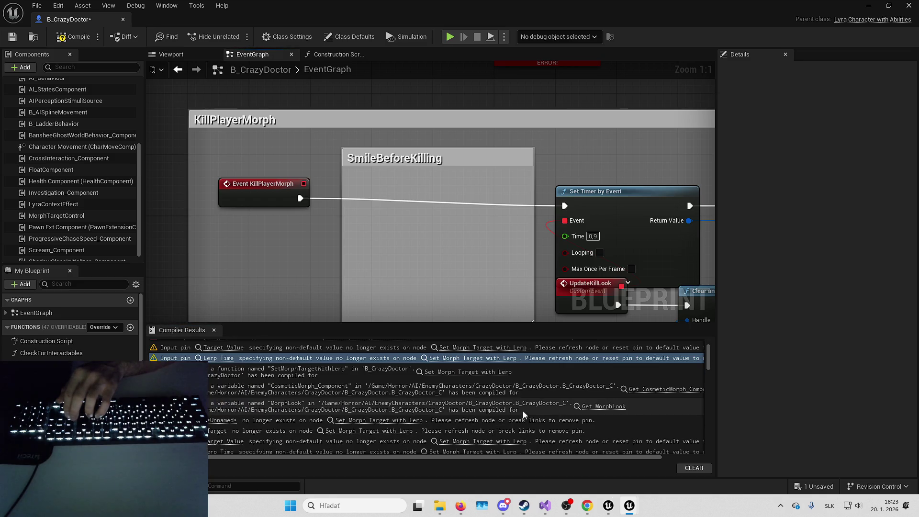
click(633, 390)
click(213, 421)
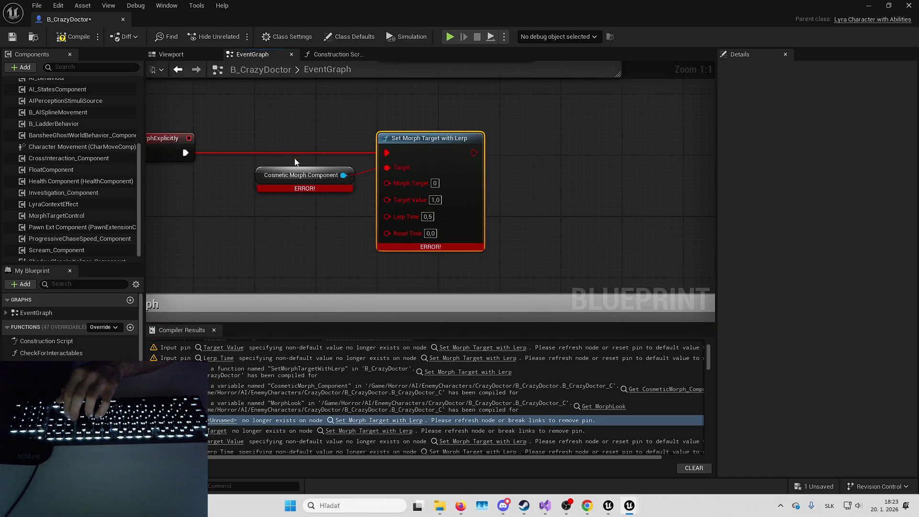
scroll(220, 412, down, 3)
click(222, 403)
click(222, 412)
scroll(225, 426, down, 4)
click(223, 421)
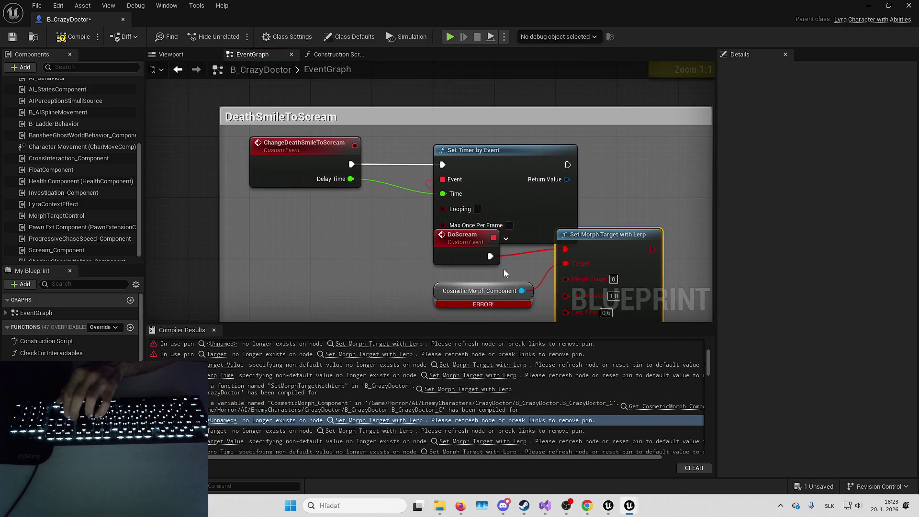
key(Delete)
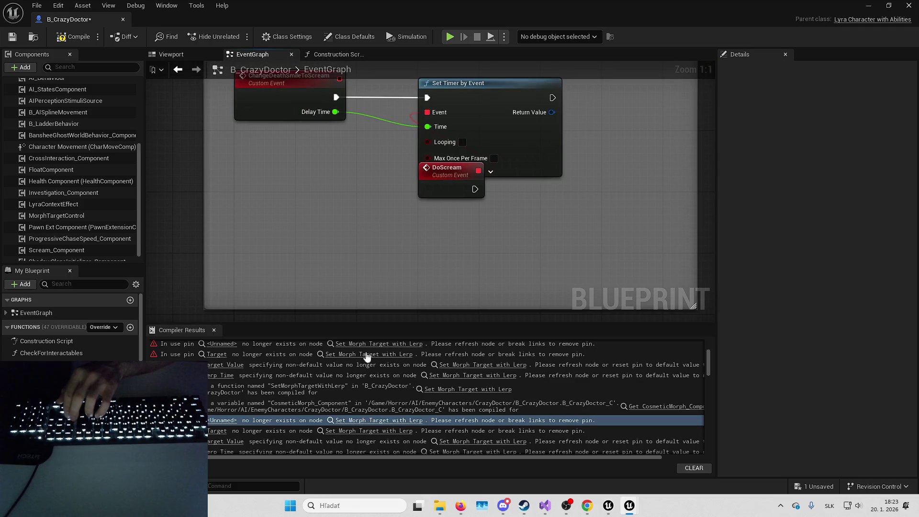
Delete the broken Reset Last Morph Target and component nodes.
key(Down)
key(Down)
key(Down)
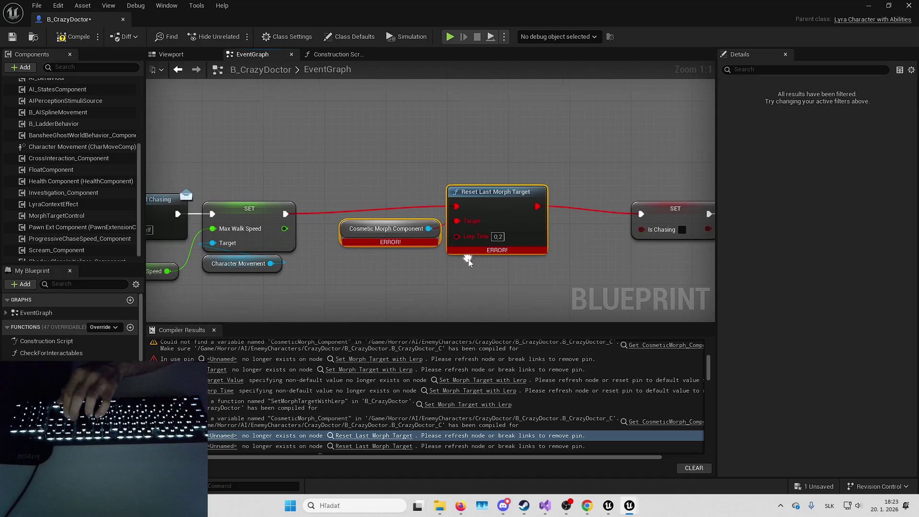
key(ctrl+z)
scroll(484, 121, down, 3)
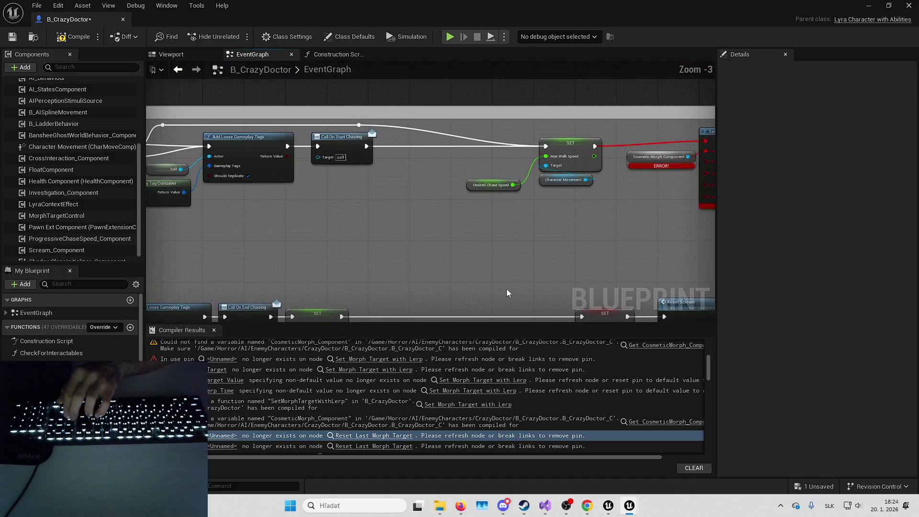
key(Delete)
drag(650, 159, 650, 159)
scroll(229, 424, down, 3)
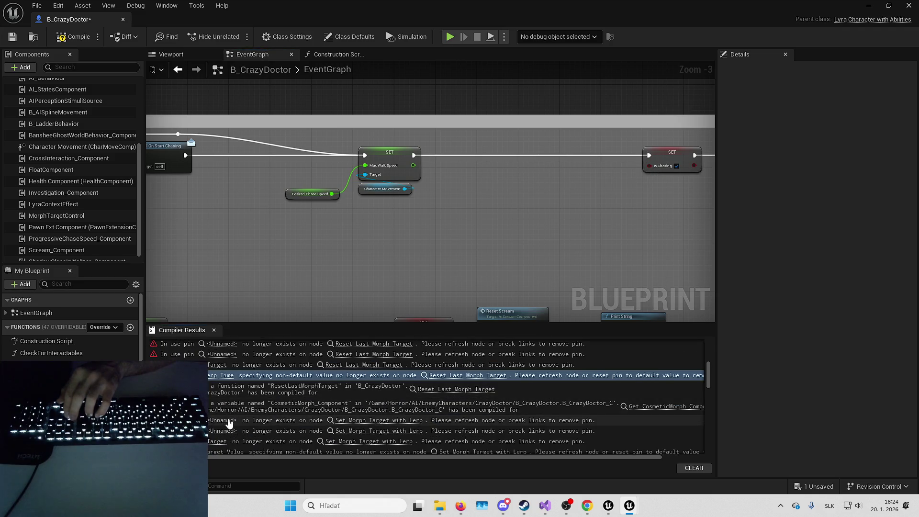
scroll(228, 423, down, 3)
click(367, 431)
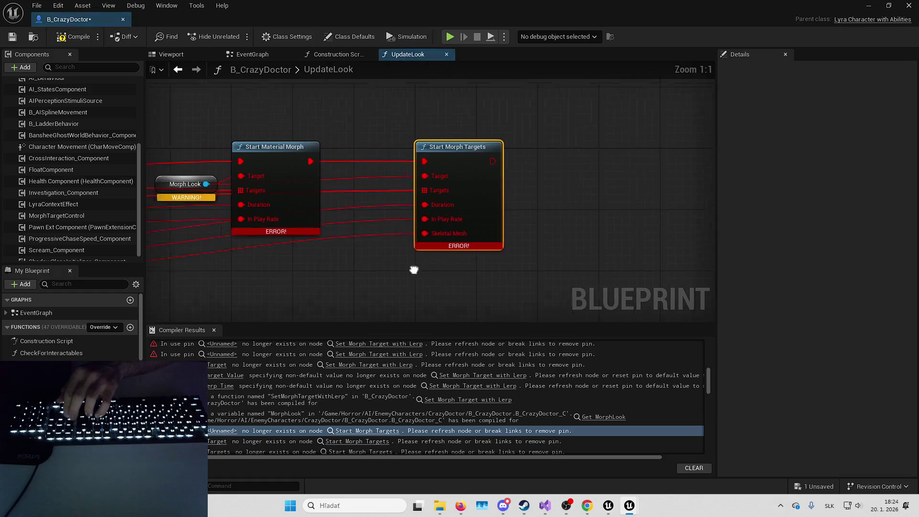
Delete Start Material Morph, Morph Look and Start Morph Targets from UpdateLook.
key(Delete)
scroll(256, 423, down, 1)
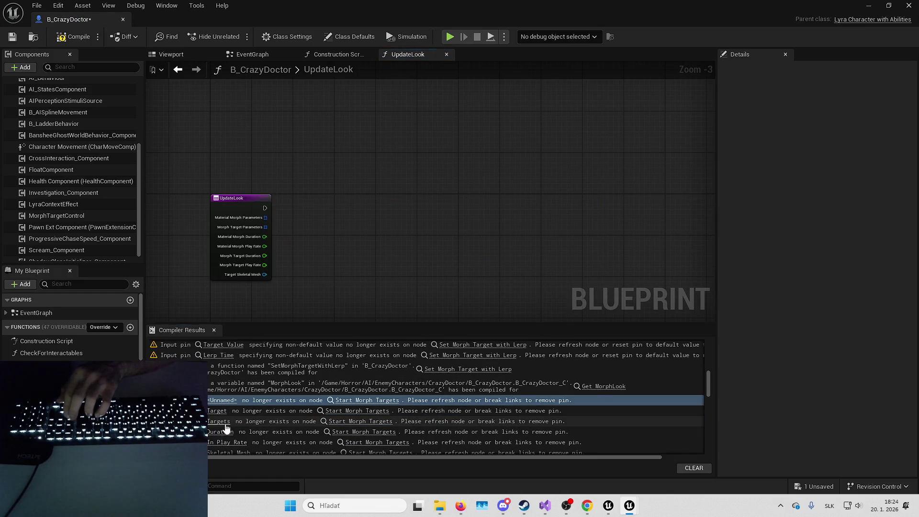
click(227, 424)
scroll(227, 429, down, 2)
click(227, 436)
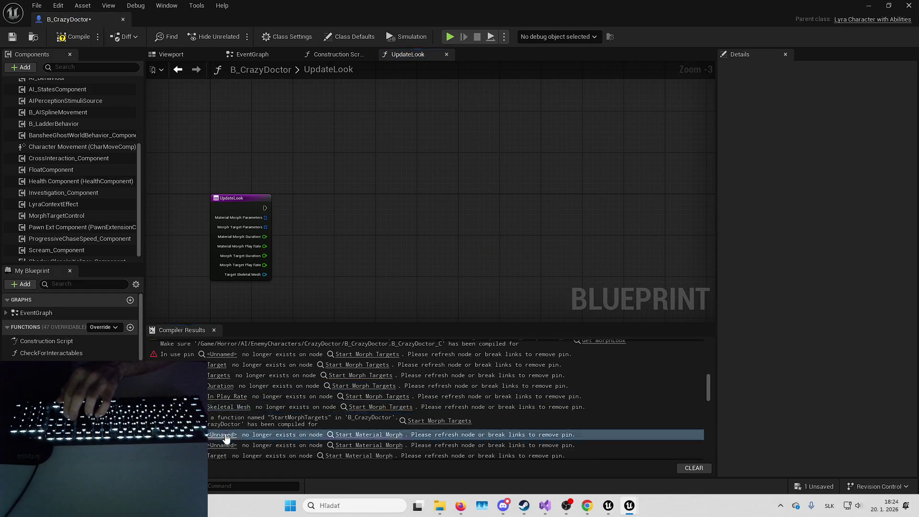
scroll(227, 431, down, 3)
click(225, 406)
click(227, 425)
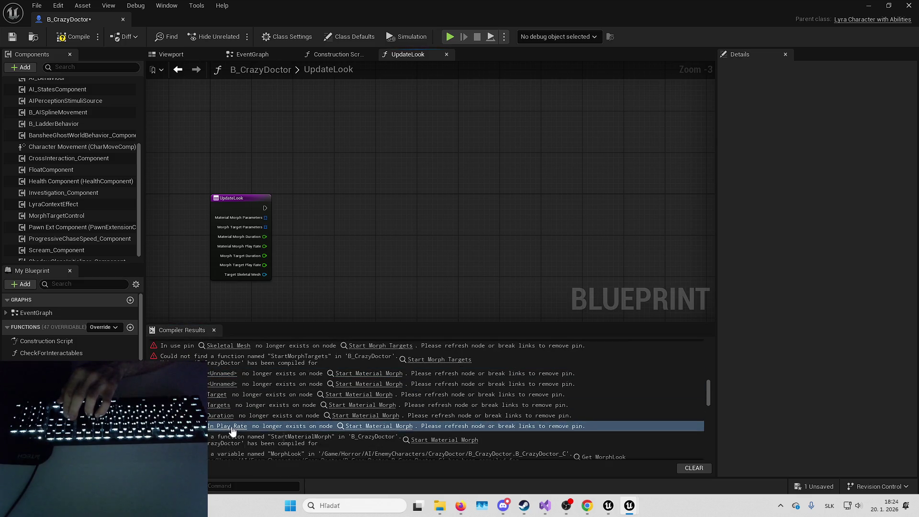
scroll(227, 425, down, 3)
click(367, 395)
Delete ChangeLook's broken morph nodes, recompile, and jump to the OnMorphFinished_Event error.
scroll(342, 304, down, 7)
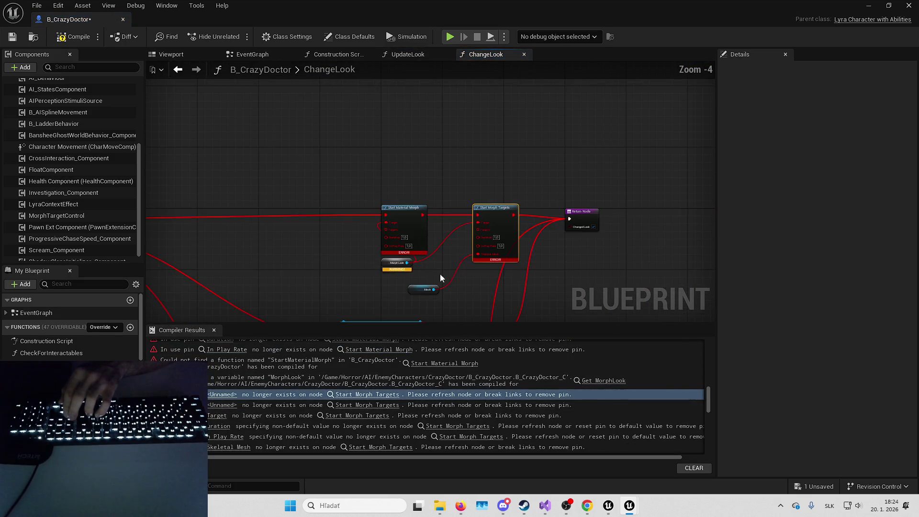
mouse_move(549, 283)
mouse_down()
mouse_move(551, 312)
mouse_move(532, 297)
mouse_up()
key(Delete)
scroll(279, 389, down, 2)
scroll(237, 433, down, 5)
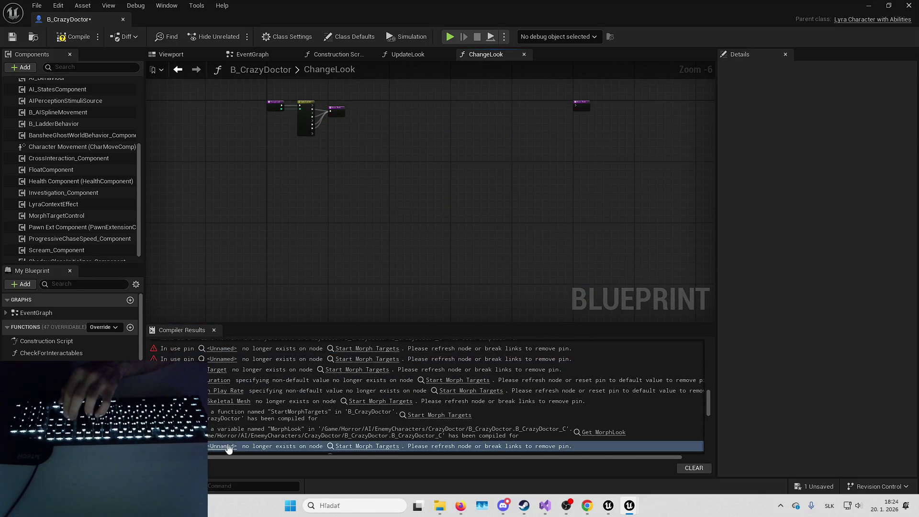
click(84, 41)
double_click(322, 380)
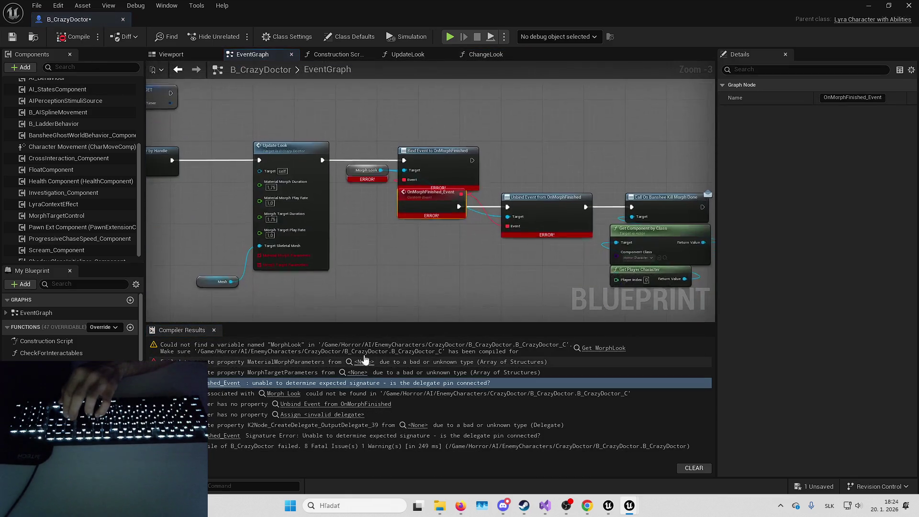
Delete Update Look and the OnMorphFinished bindings, linking timer-clear to Call On Banshee Kill Morph Done.
click(542, 288)
mouse_move(543, 287)
mouse_down()
mouse_move(382, 189)
mouse_move(403, 191)
mouse_up()
scroll(554, 286, down, 1)
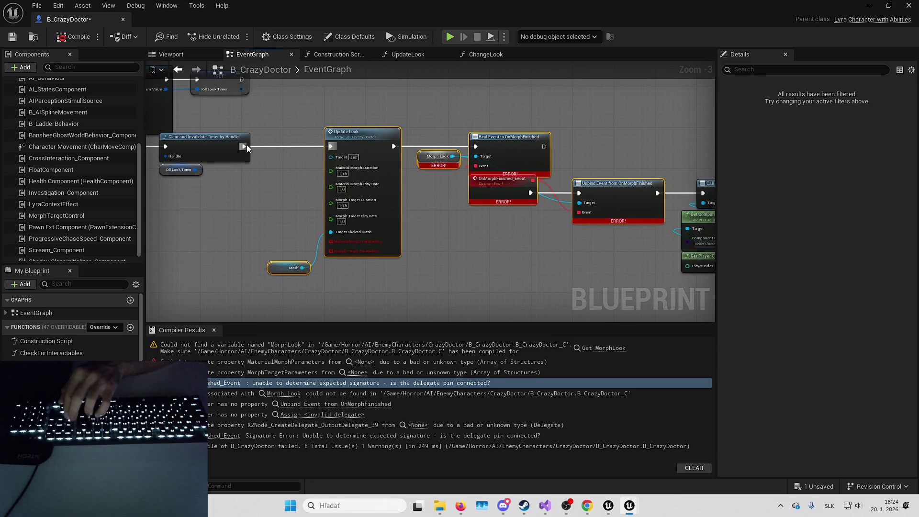
key(Delete)
mouse_move(247, 147)
mouse_down()
mouse_move(675, 216)
mouse_move(325, 200)
mouse_up()
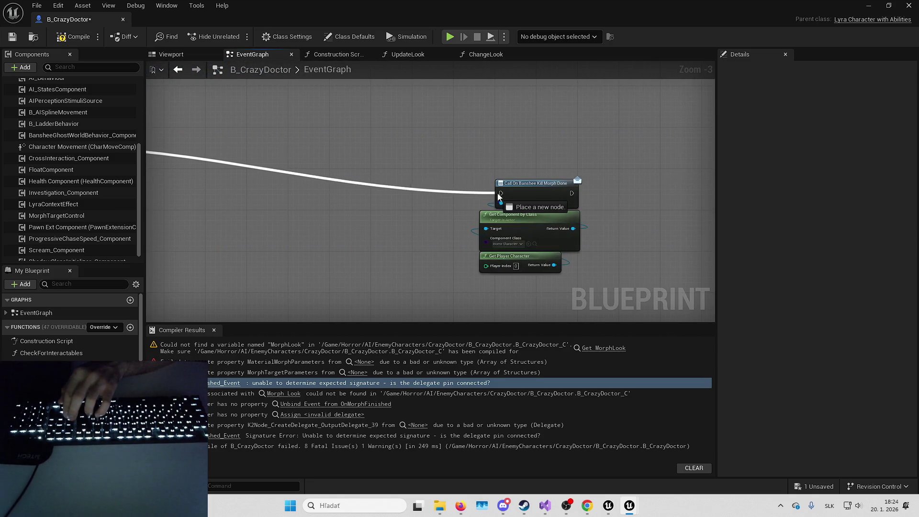
drag(503, 197, 502, 194)
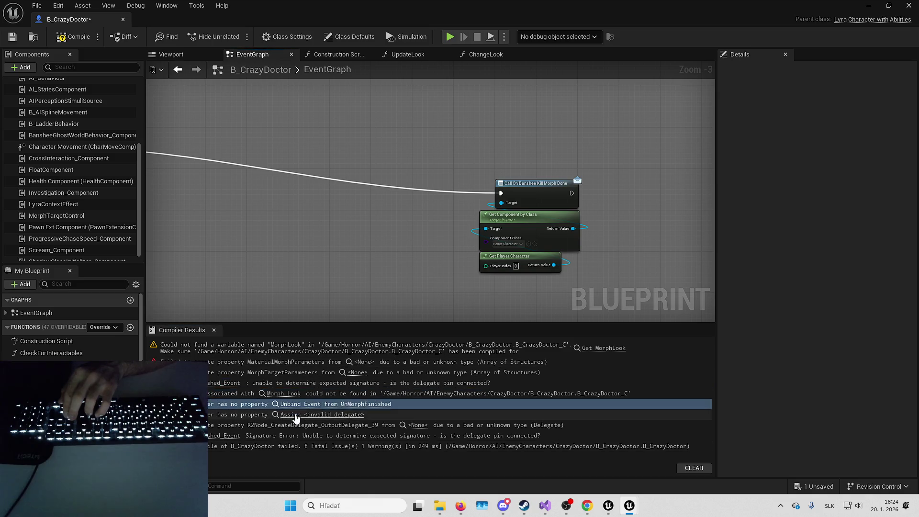
Recompile and inspect the remaining MaterialMorphParameters error.
click(214, 440)
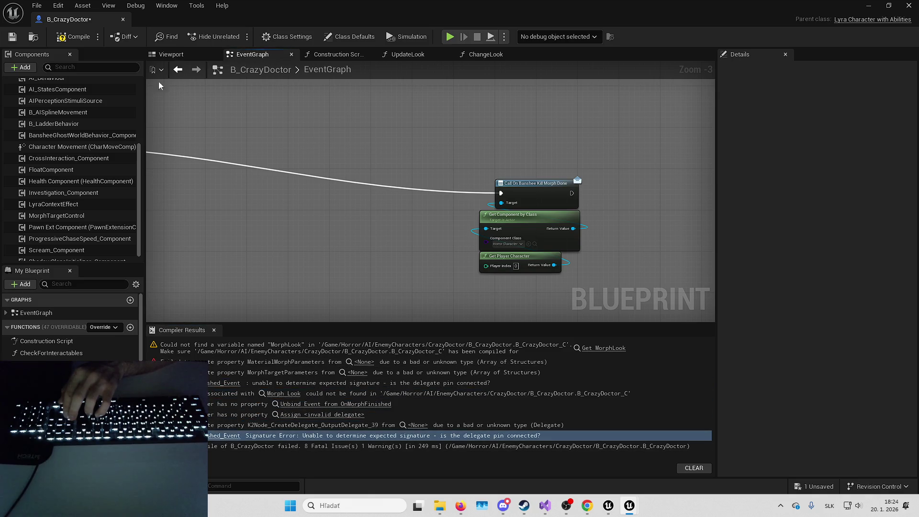
click(83, 38)
click(367, 350)
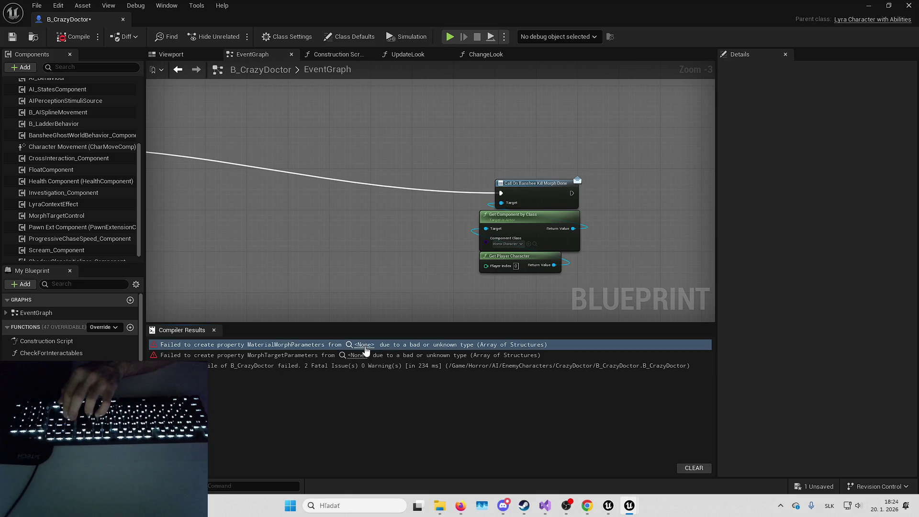
click(233, 349)
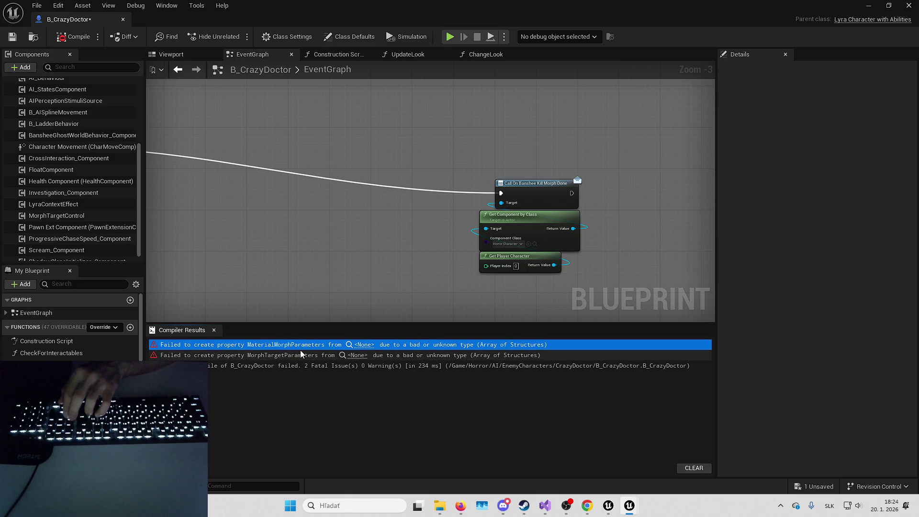
scroll(71, 326, down, 10)
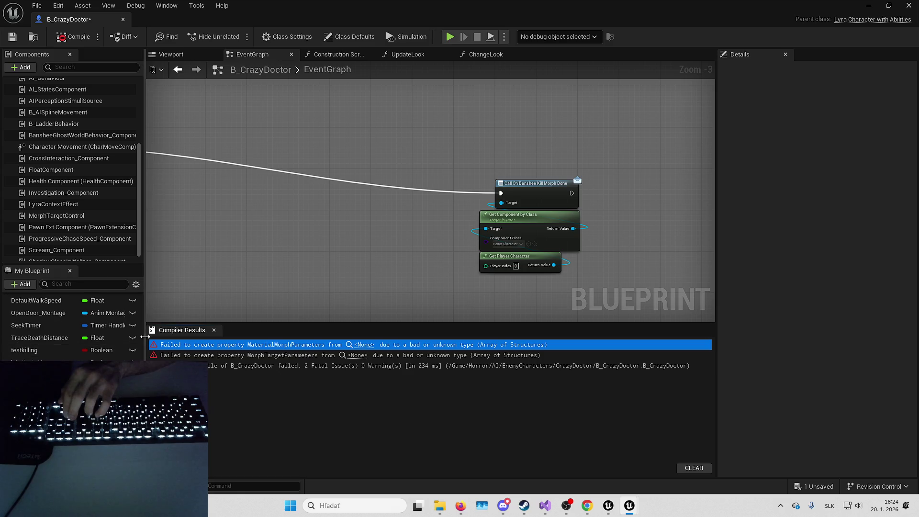
drag(144, 336, 208, 336)
scroll(113, 357, down, 3)
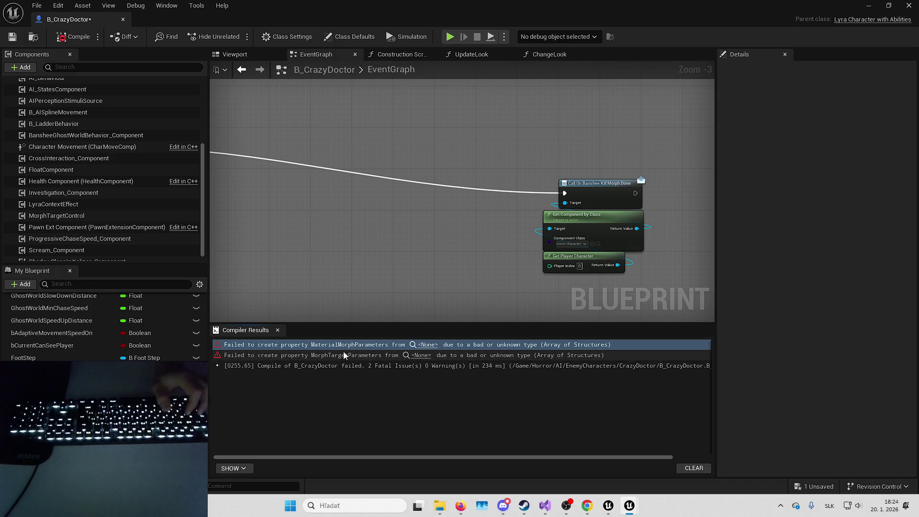
Find MaterialMorphParameters and remove it and MorphTargetParameters from UpdateLook's inputs.
key(ctrl+f)
text(MaterialMorphPara)
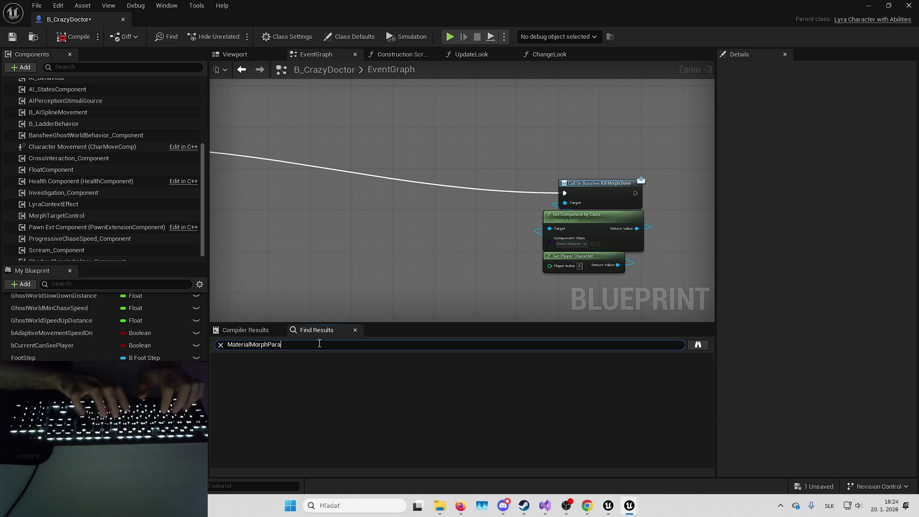
key(Return)
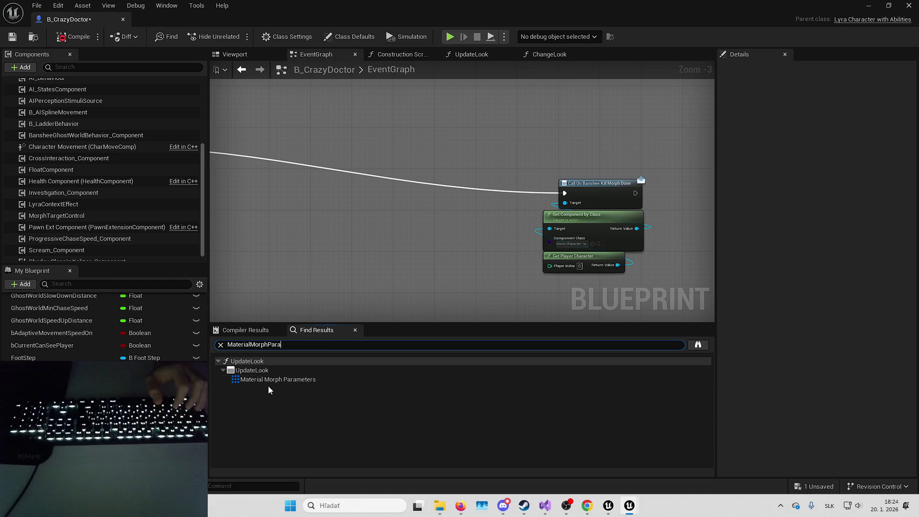
double_click(267, 381)
scroll(489, 177, up, 3)
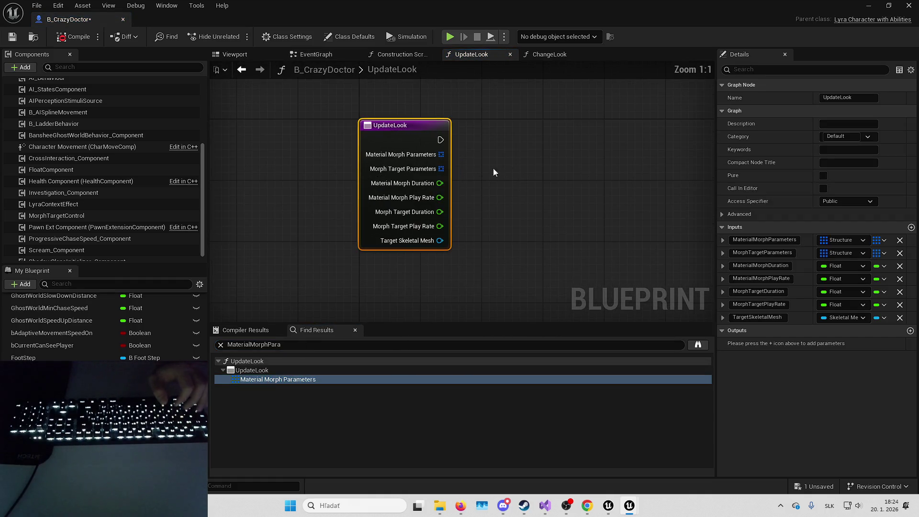
click(900, 252)
click(899, 240)
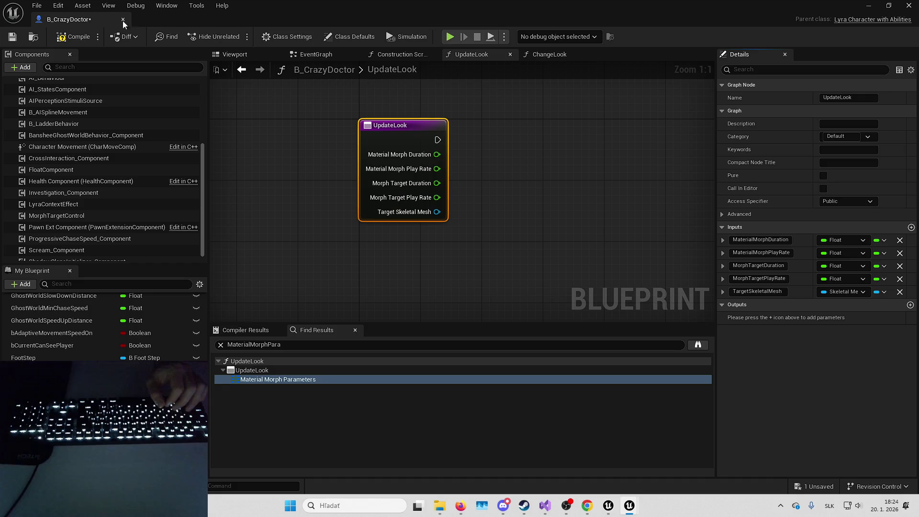
Save and close B_CrazyDoctor, then start a Play In Editor session.
click(16, 38)
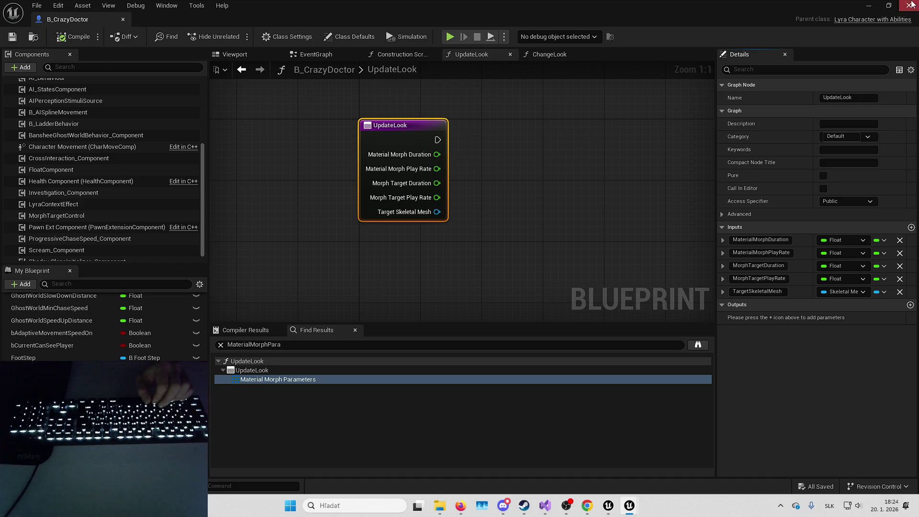
click(910, 5)
key(alt+p)
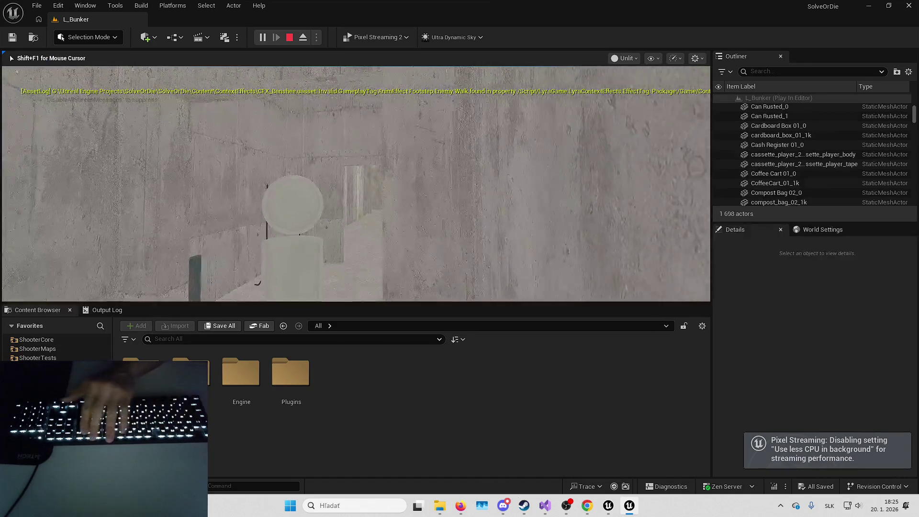
Play the bunker full-screen, walk forward, then stop the session.
key(F11)
key(w)
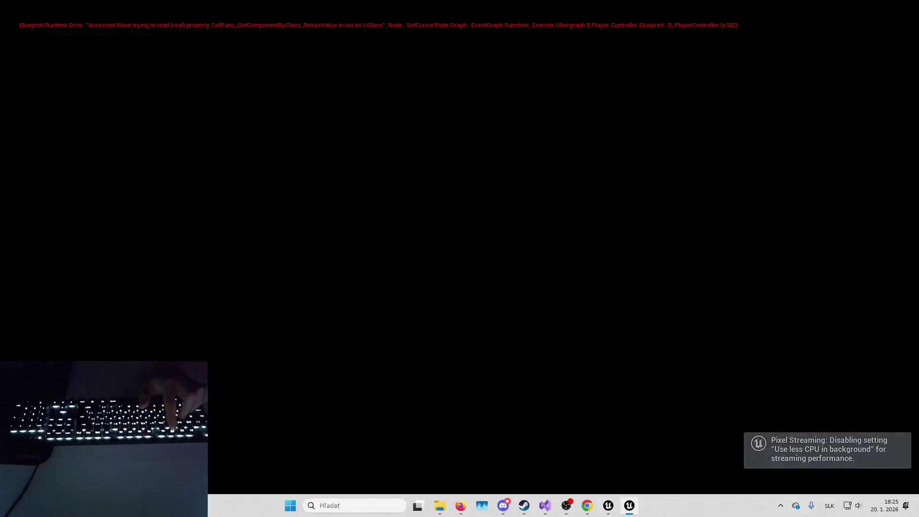
key(Escape)
click(448, 260)
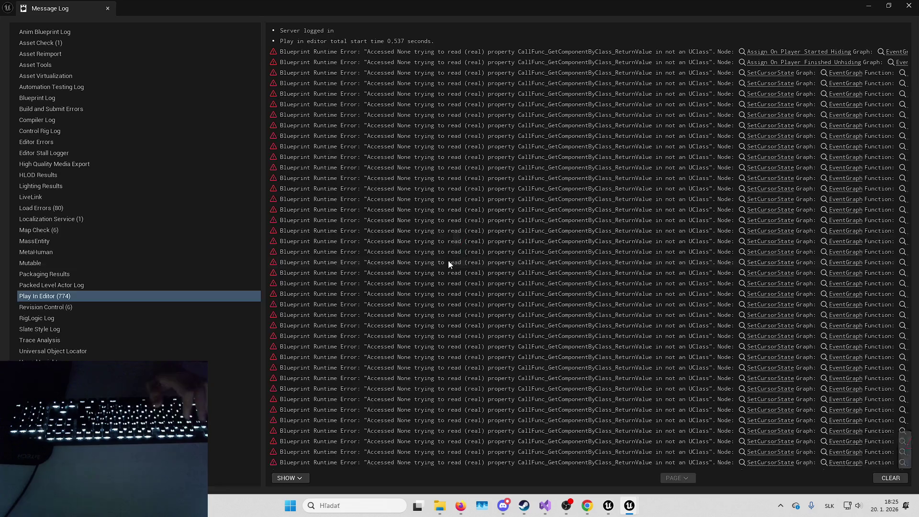
key(alt+Tab)
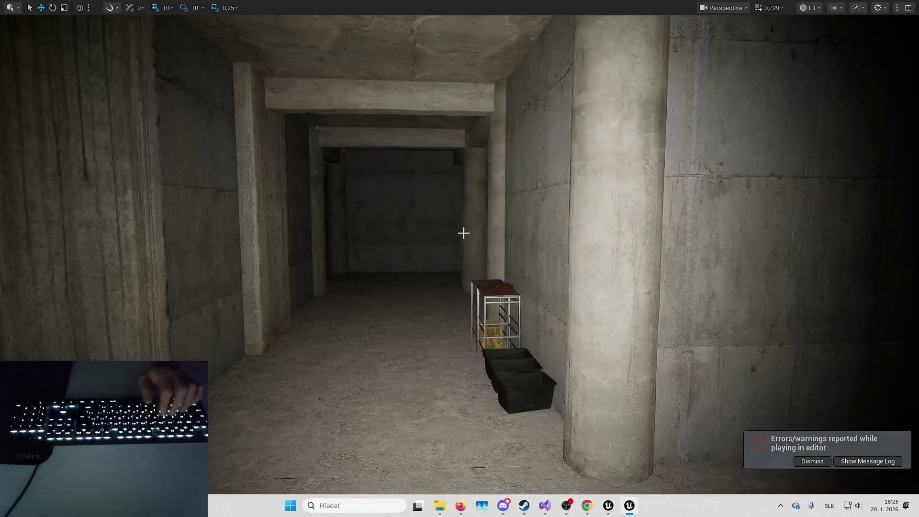
Select the coffee cart against the wall and restore the editor layout.
scroll(512, 277, down, 2)
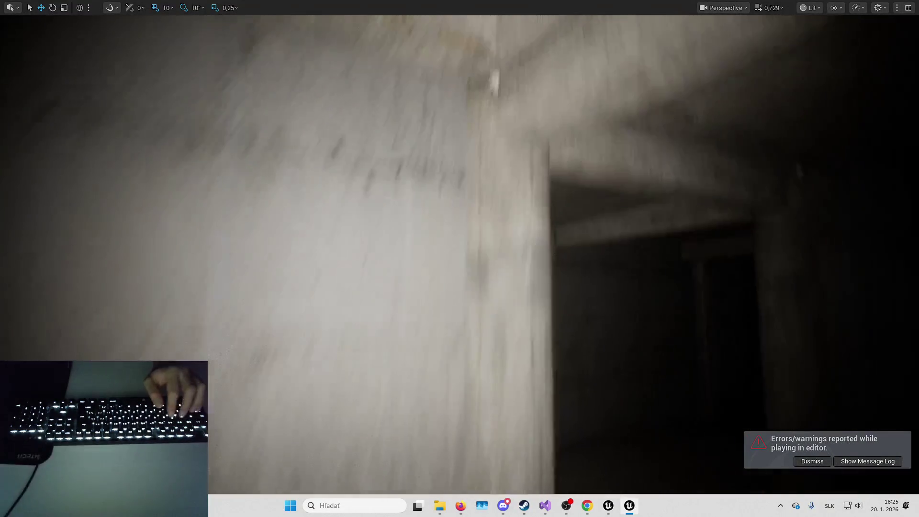
scroll(513, 276, down, 1)
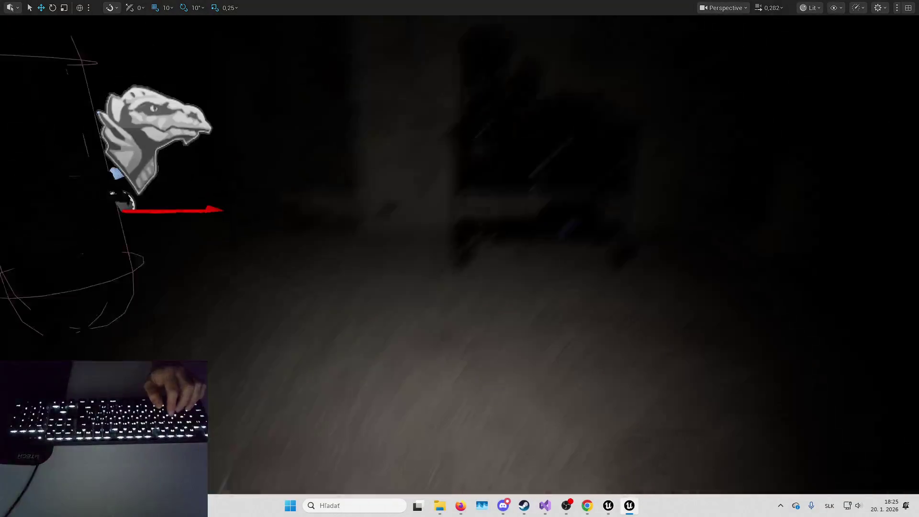
click(536, 302)
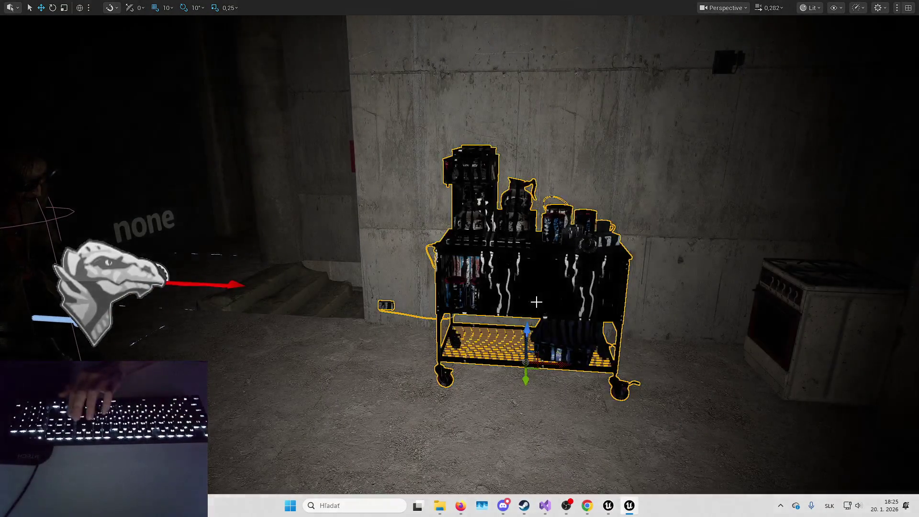
key(F11)
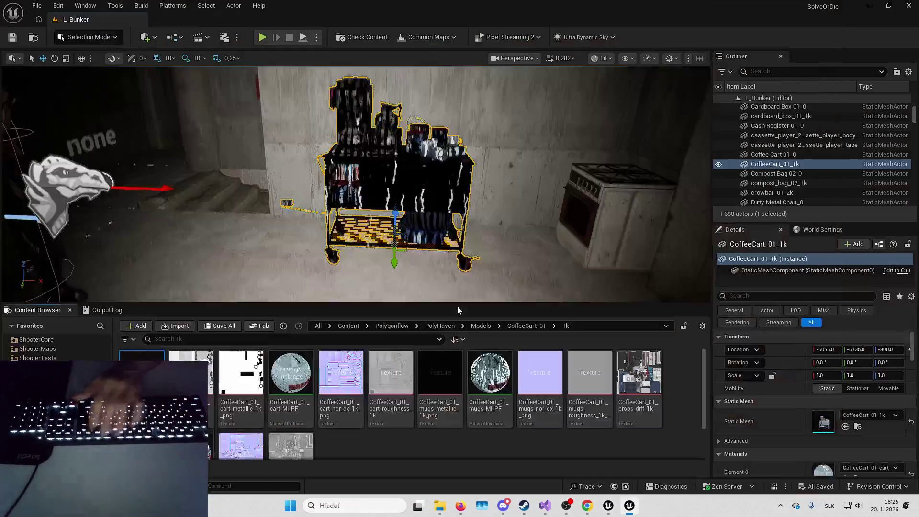
Delete the coffee cart, place a new CoffeeCart_01_1k, then delete it too.
key(Delete)
drag(200, 353, 357, 250)
mouse_move(178, 198)
mouse_down()
mouse_move(343, 255)
mouse_move(472, 282)
mouse_move(306, 287)
mouse_up()
key(Delete)
Open the CoffeeCart_01_1k mesh and its Element 0 material instance.
scroll(269, 381, down, 1)
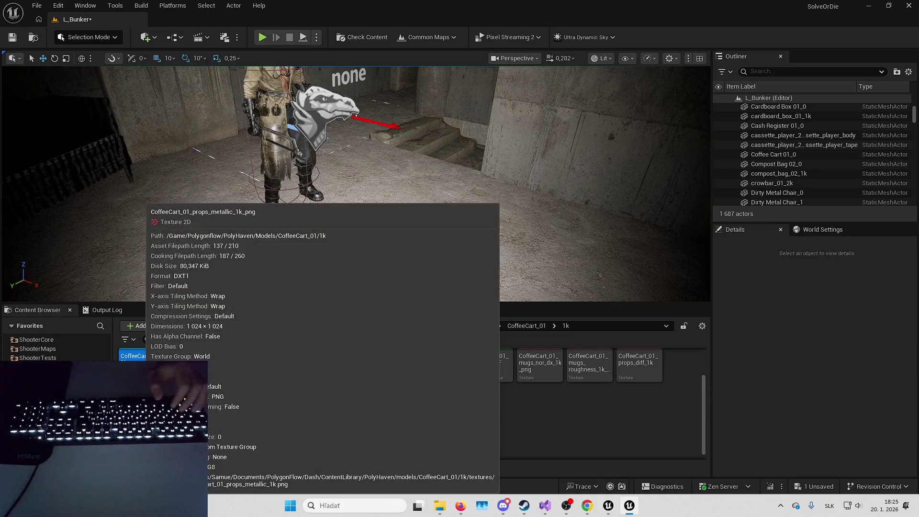
double_click(142, 369)
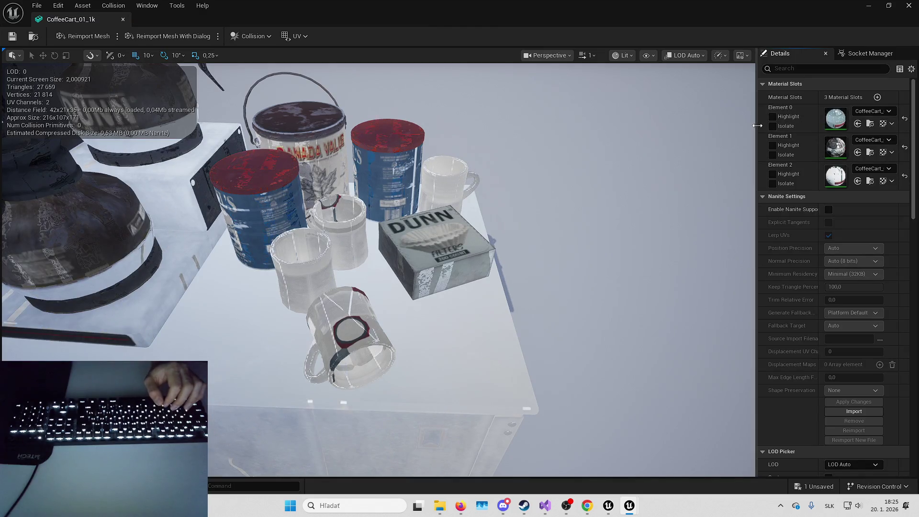
drag(758, 137, 682, 121)
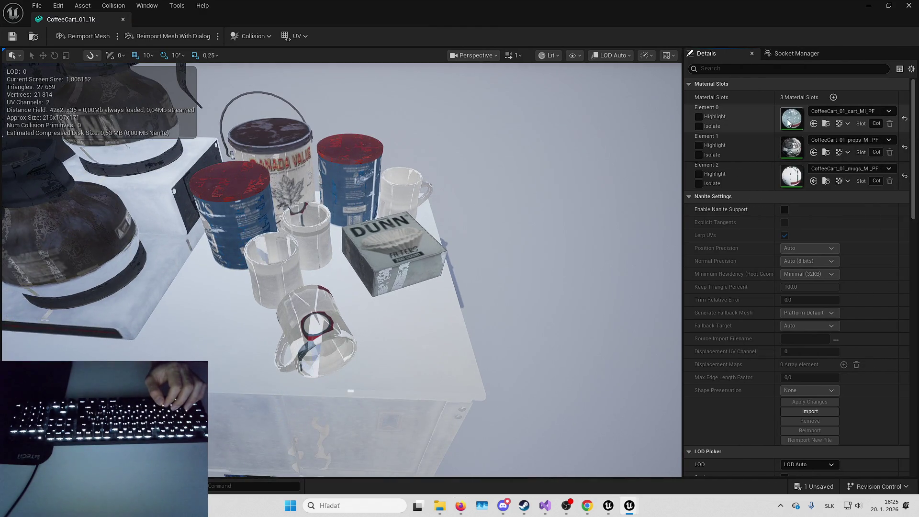
double_click(787, 118)
Browse the material instance's parameter groups, from Base Properties to Global Scalar Parameter Values.
click(652, 99)
click(653, 99)
click(651, 112)
click(651, 112)
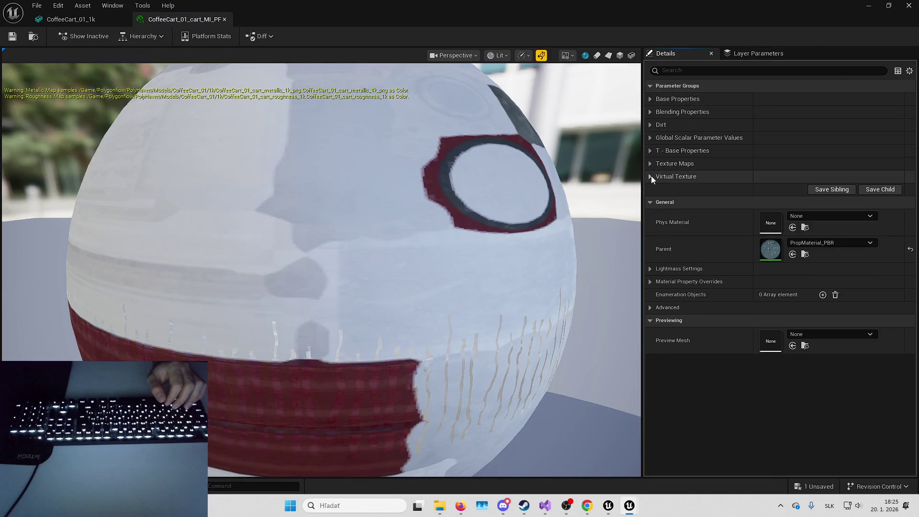
click(651, 176)
click(653, 175)
click(653, 160)
click(653, 159)
click(650, 150)
click(651, 148)
click(651, 142)
click(651, 142)
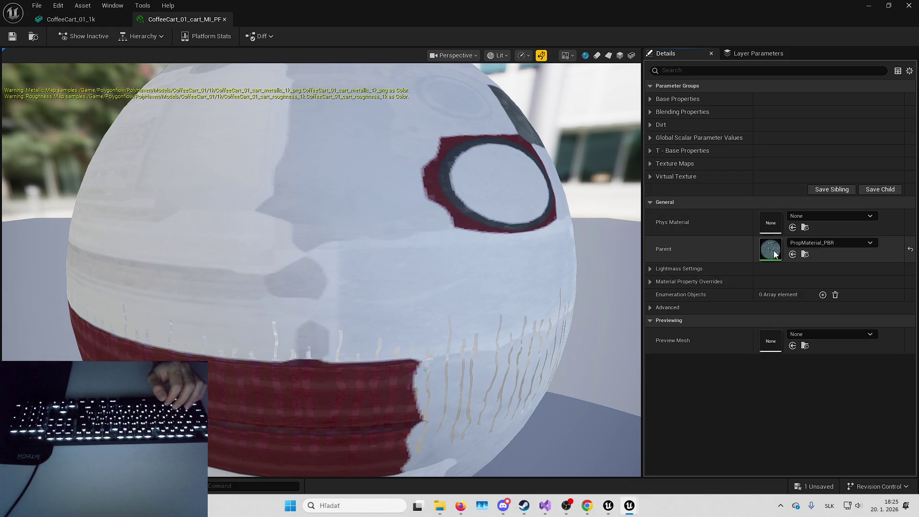
Inspect the parent PropMaterial_PBR material's output nodes, then close it.
double_click(774, 250)
scroll(780, 284, down, 2)
mouse_move(696, 233)
mouse_down()
mouse_move(768, 281)
mouse_move(862, 252)
mouse_move(785, 163)
mouse_up()
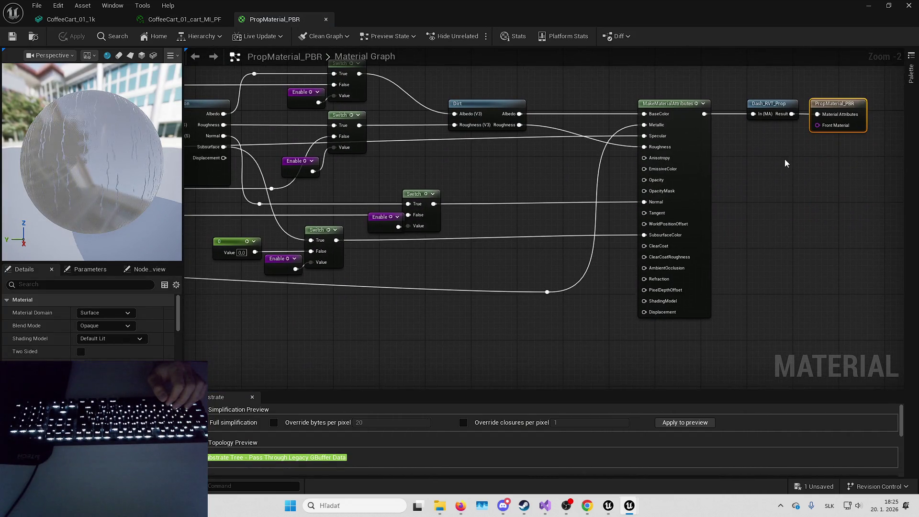
click(909, 6)
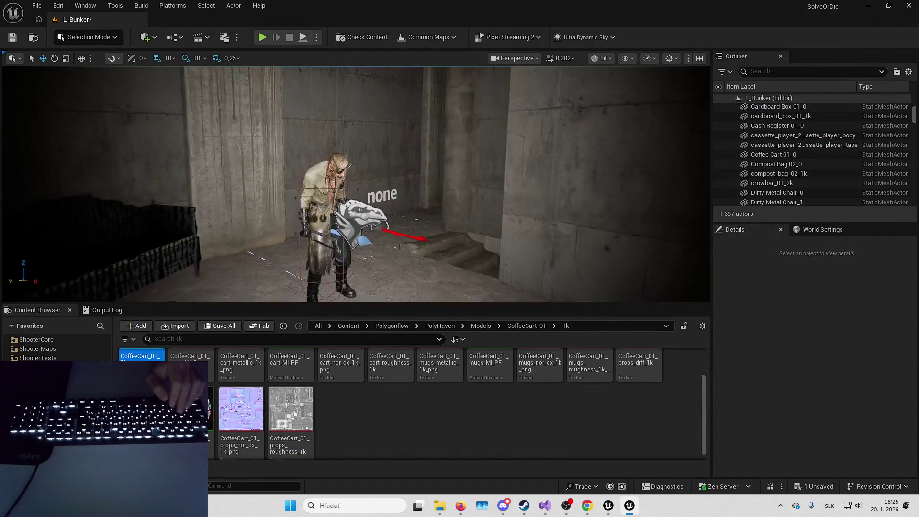
Fly the viewport camera through the bunker corridor and across the floor.
key(w)
scroll(357, 184, down, 2)
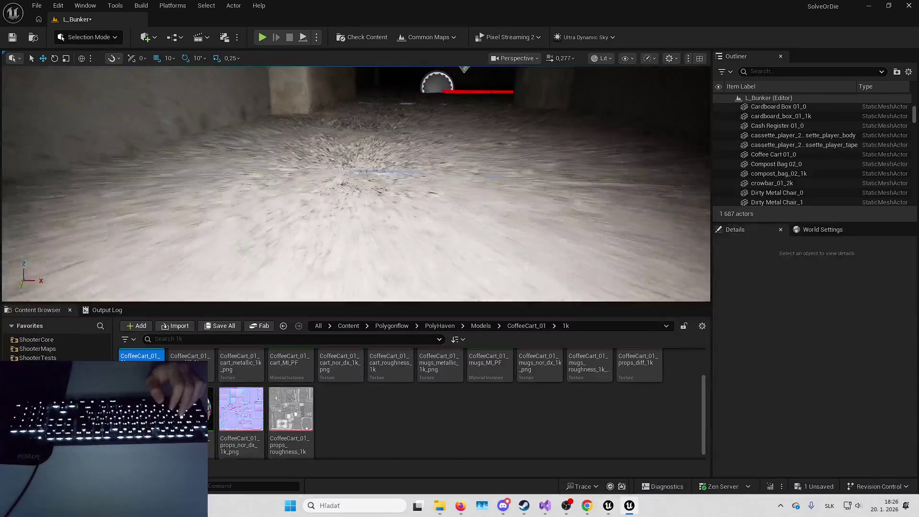
scroll(357, 184, down, 2)
scroll(356, 184, down, 2)
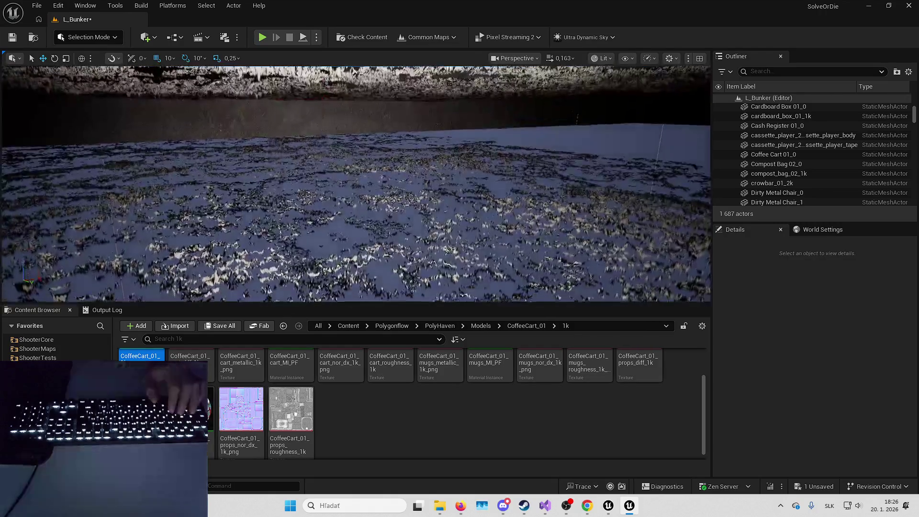
click(447, 244)
scroll(446, 244, down, 1)
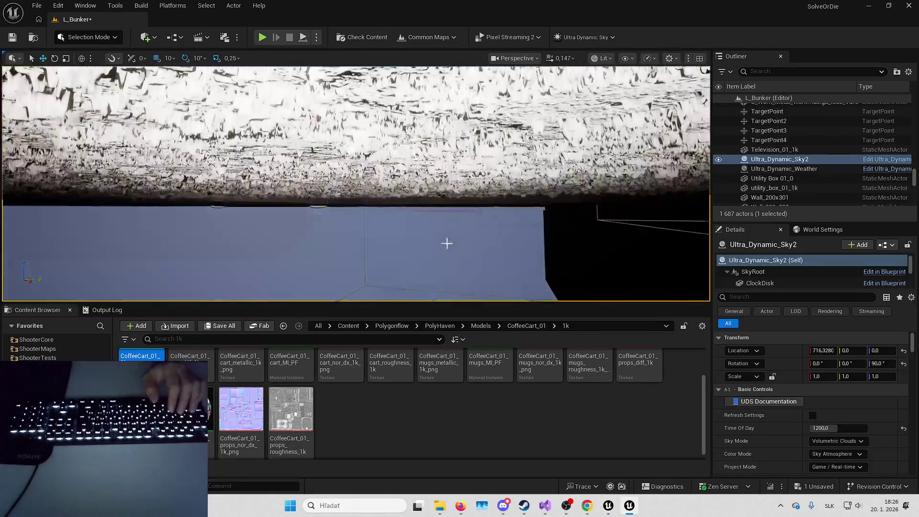
click(447, 244)
key(w)
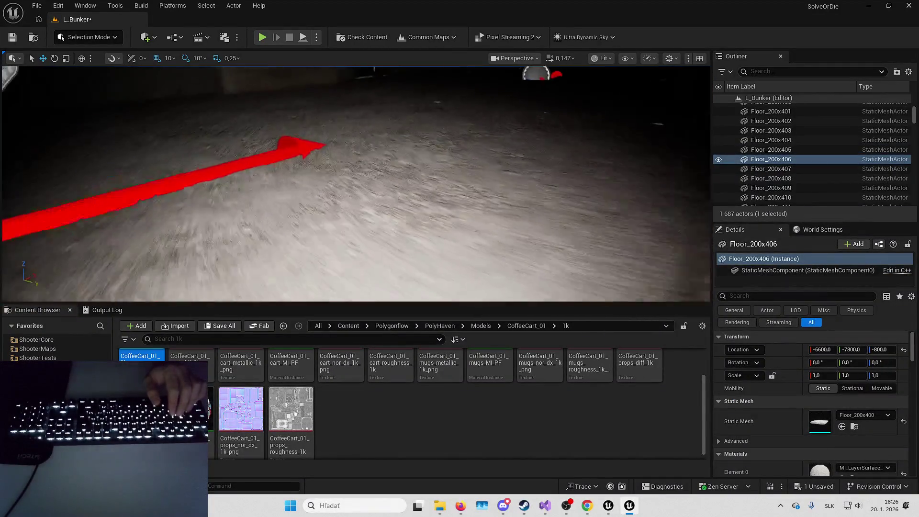
key(Escape)
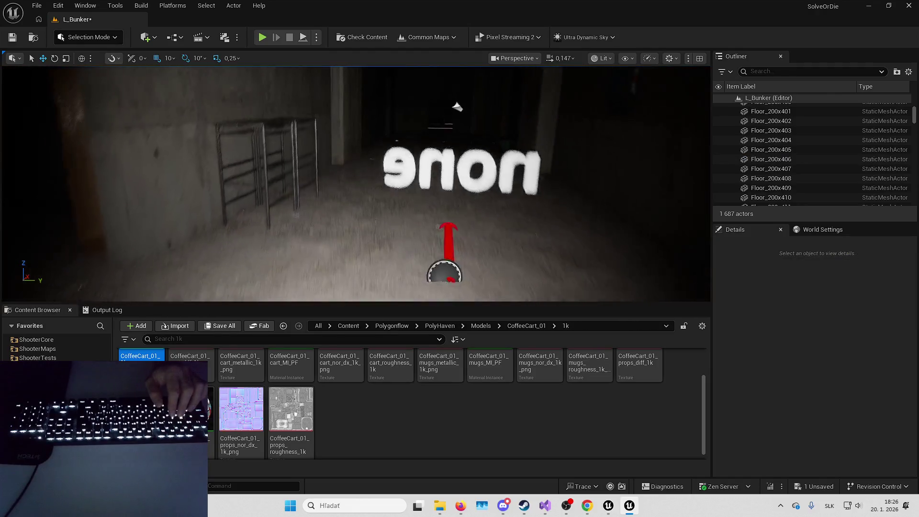
key(w)
scroll(356, 184, up, 2)
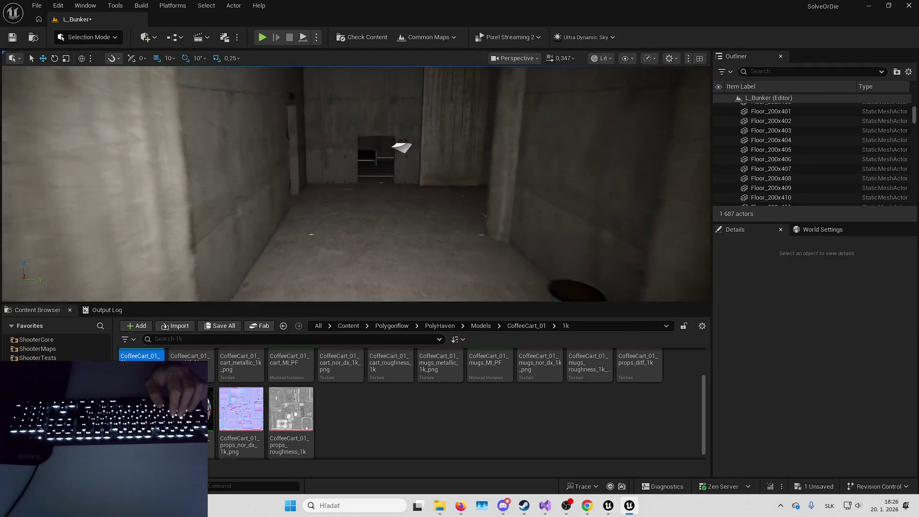
key(w)
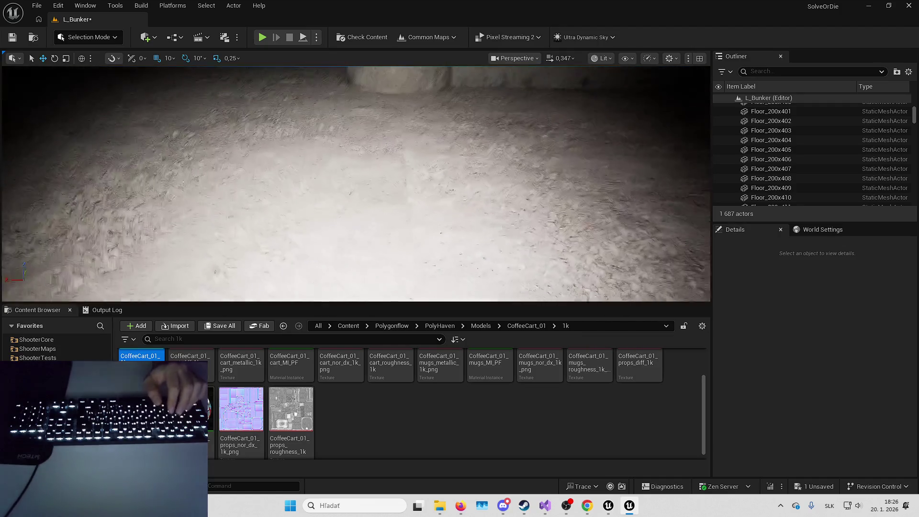
key(w)
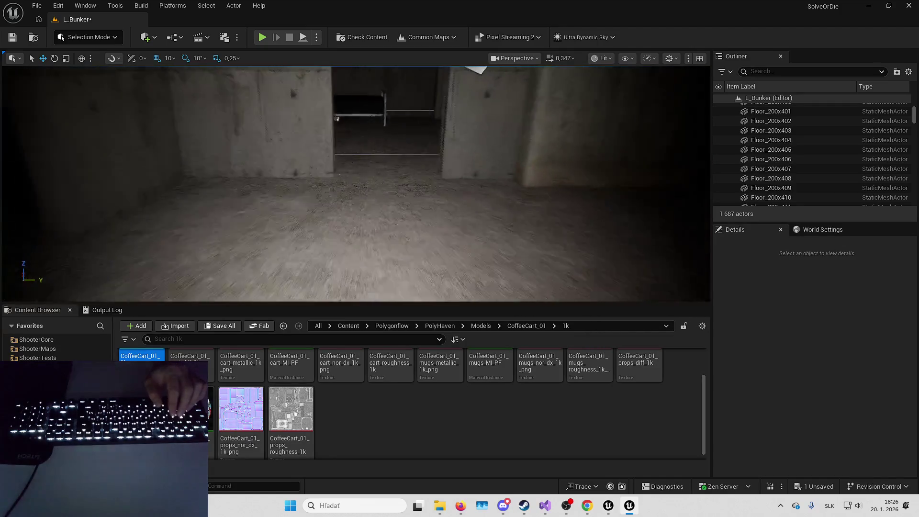
key(w)
key(w)
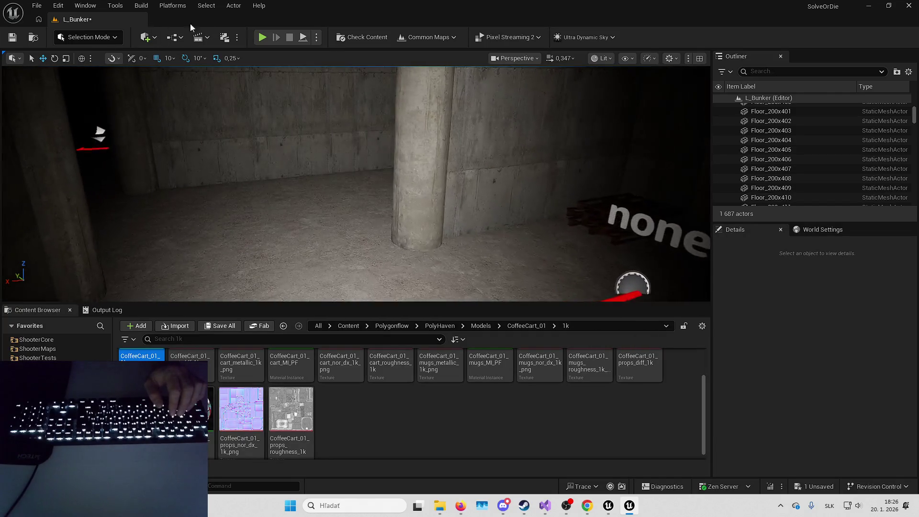
Play-test the level again and dismiss the message log and error notice.
click(262, 37)
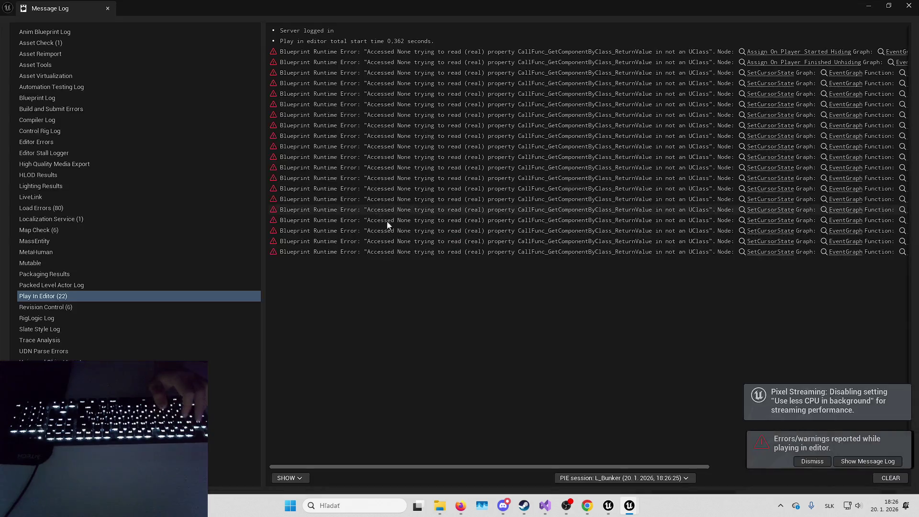
click(909, 6)
click(813, 462)
Save the L_Bunker level and go up to the Content folder.
click(816, 487)
click(535, 358)
click(349, 326)
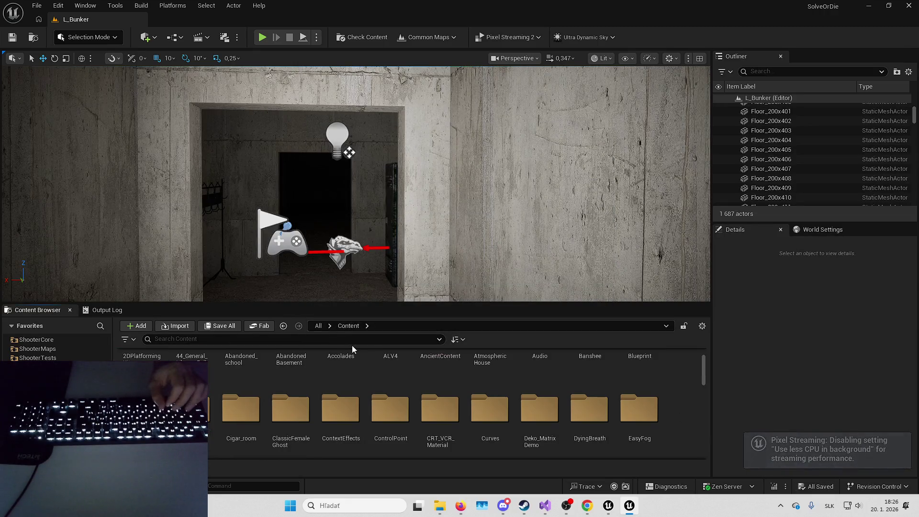
Open the L_SnowHouse level from the Maps folder.
click(340, 408)
text(maps)
key(Return)
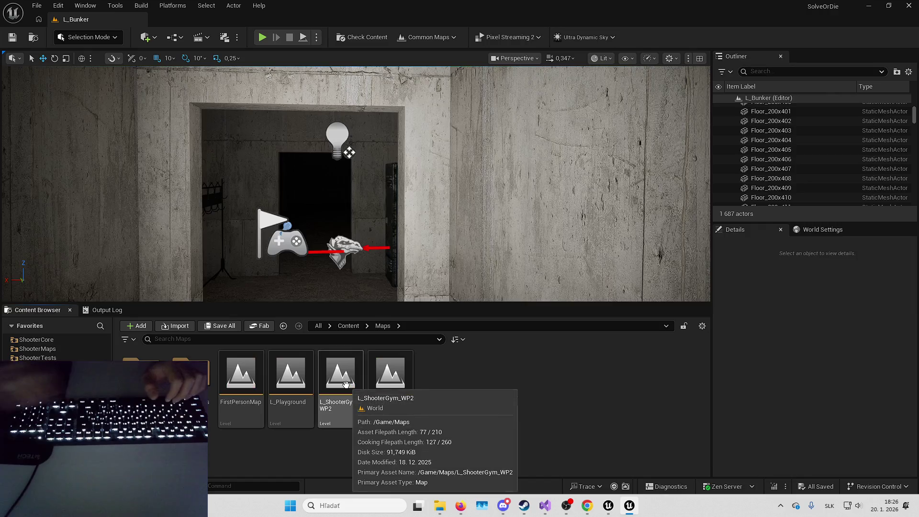
double_click(399, 379)
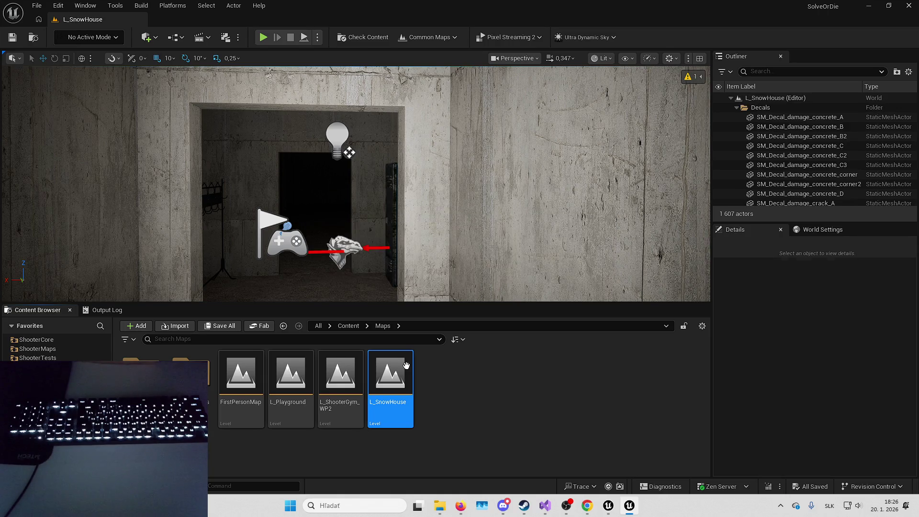
Move and turn the view to face the house head-on.
key(d)
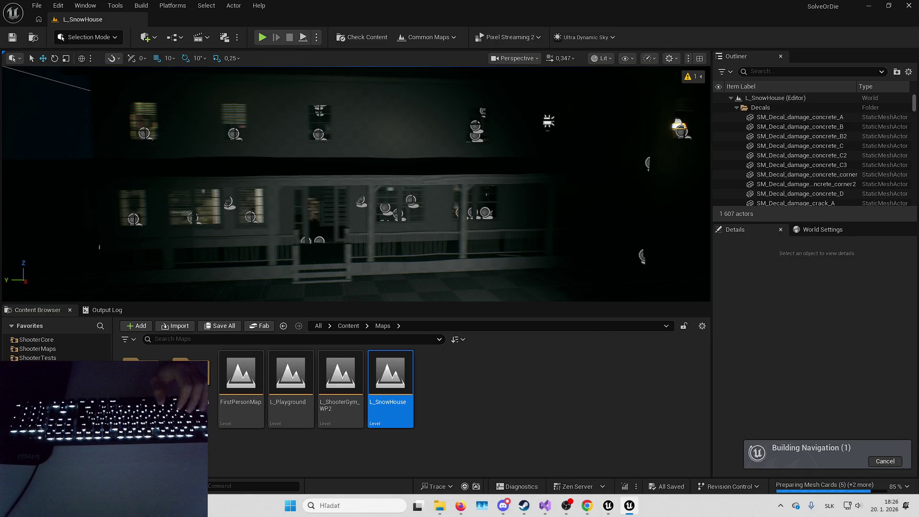
drag(438, 192, 438, 192)
click(493, 392)
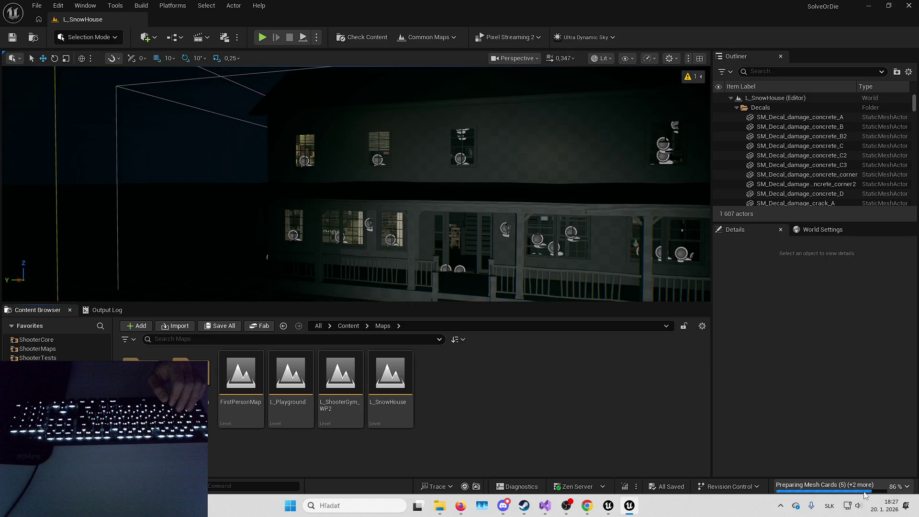
Wait for shader compilation to finish, then fly the view down toward the porch.
mouse_move(866, 495)
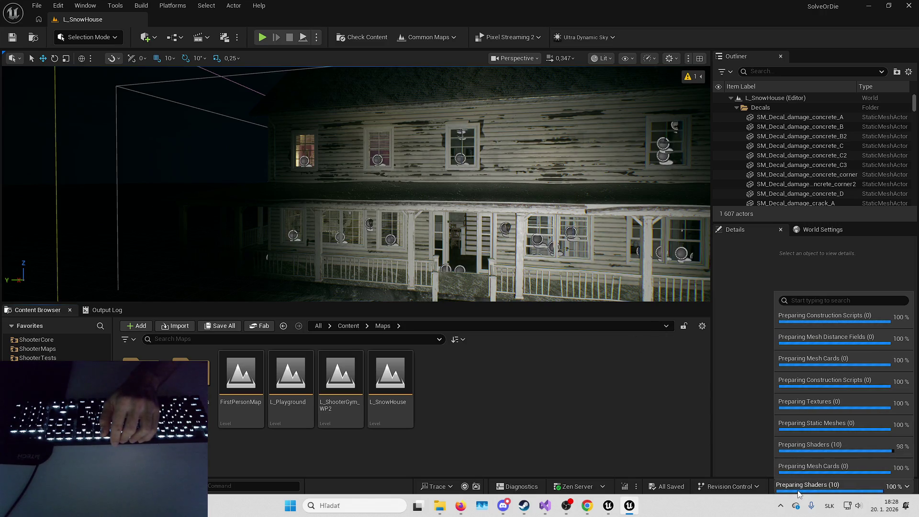
mouse_move(576, 239)
mouse_down()
mouse_move(576, 261)
mouse_move(576, 230)
mouse_move(576, 316)
mouse_move(572, 268)
mouse_move(422, 273)
mouse_up()
key(Up)
scroll(576, 302, down, 2)
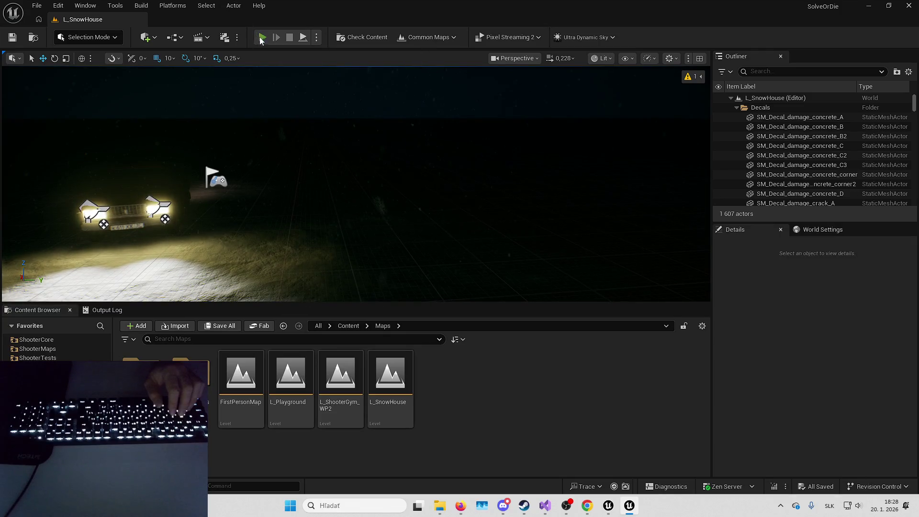
Play the level, then open the failing blueprints at B_TwinGirlDoll's first compile error.
click(263, 36)
click(389, 263)
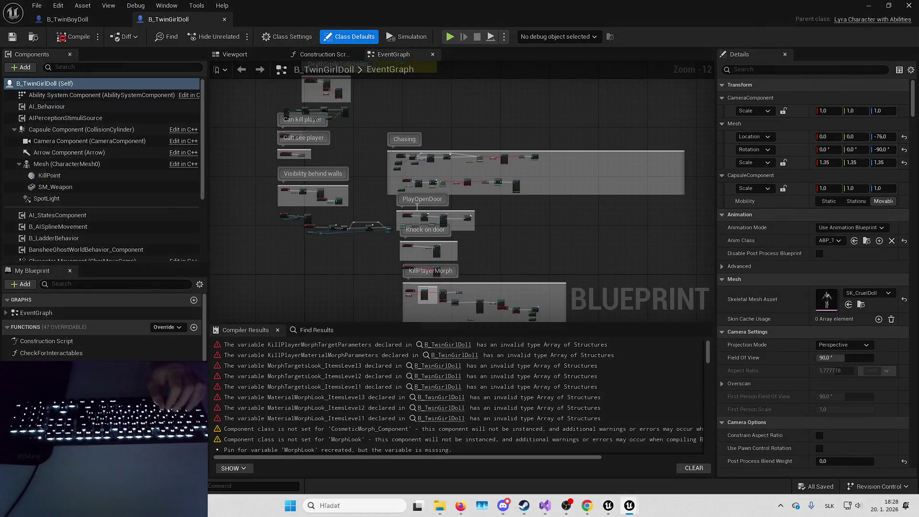
click(446, 346)
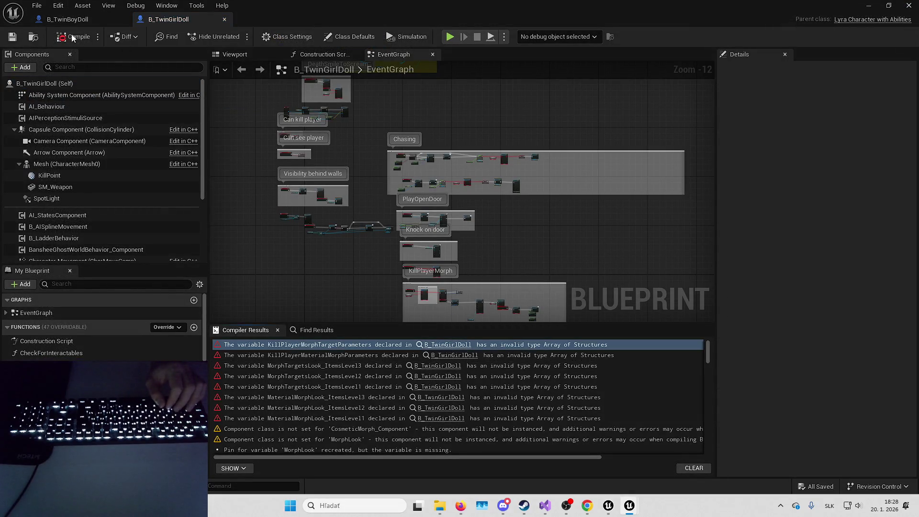
click(300, 355)
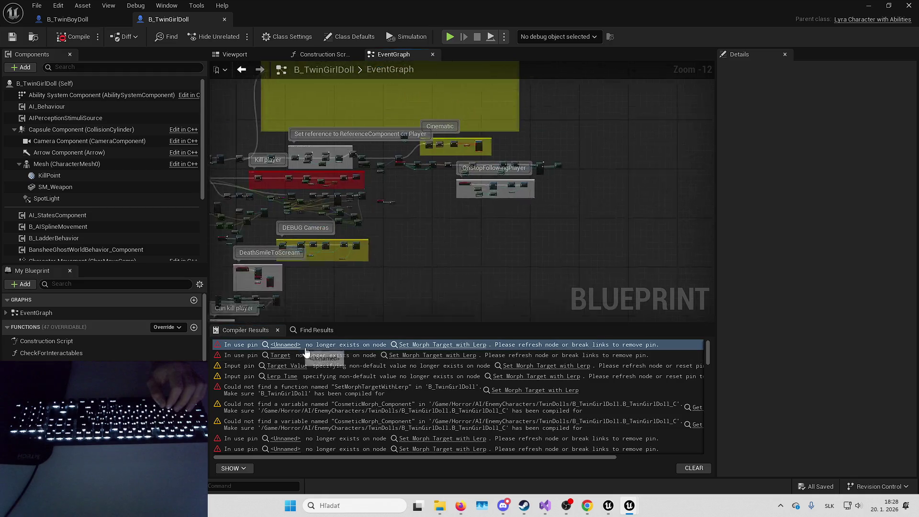
Delete the Cinematic block and Set Morph Target with Lerp nodes, reconnecting SET to Is Chasing.
click(323, 152)
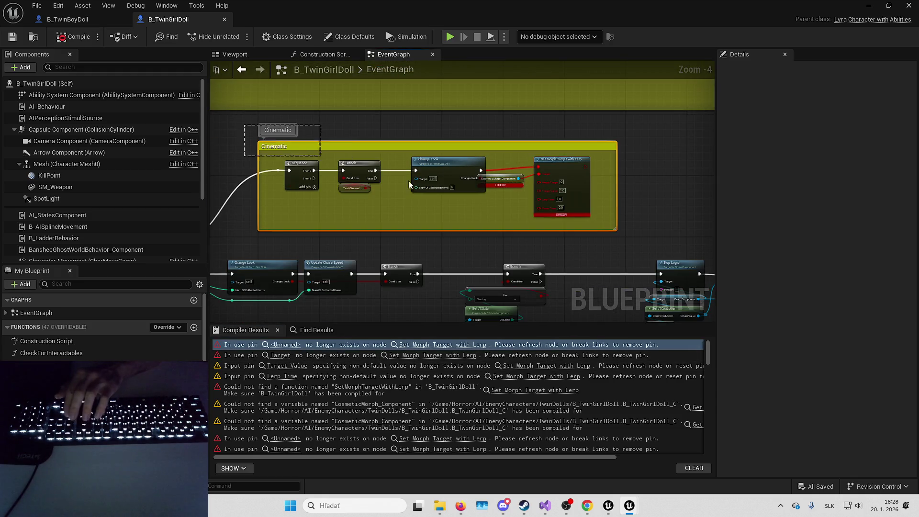
key(Delete)
click(285, 439)
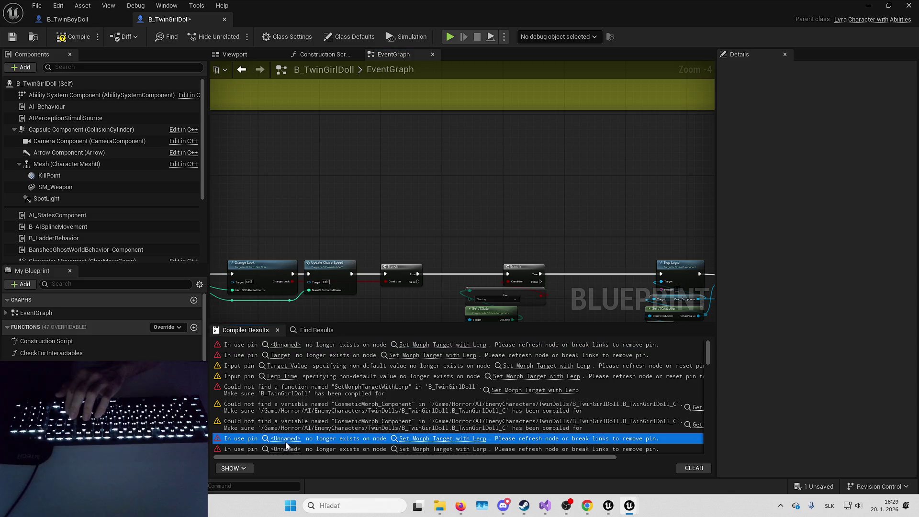
key(Delete)
drag(272, 165, 622, 166)
Delete Reset Last Morph Target and wire the Max Walk Speed setter to SET Is Chasing.
scroll(594, 121, down, 3)
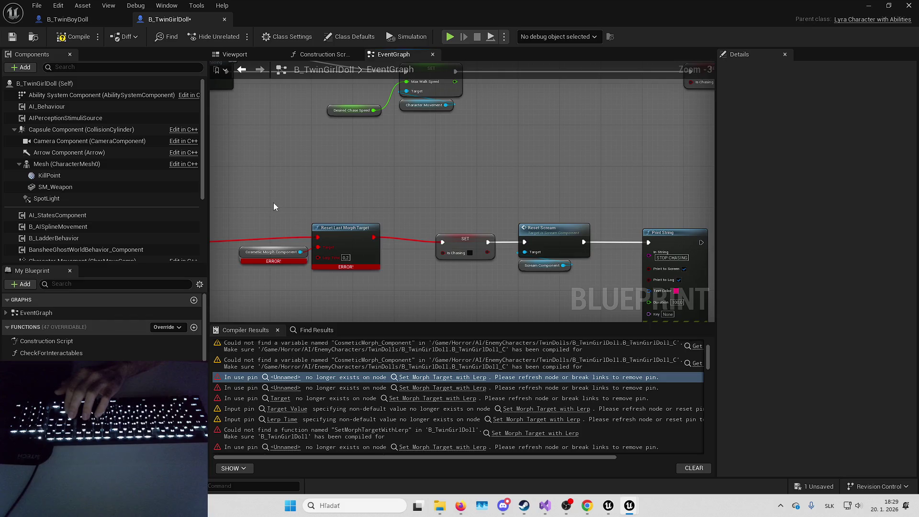
click(345, 228)
key(Delete)
mouse_move(302, 207)
mouse_down()
mouse_move(551, 215)
mouse_move(542, 208)
mouse_up()
Delete the Morph Look nodes and remove UpdateLook's MaterialMorphParameters and MorphTargetParameters inputs.
drag(459, 95, 639, 242)
key(Delete)
click(246, 154)
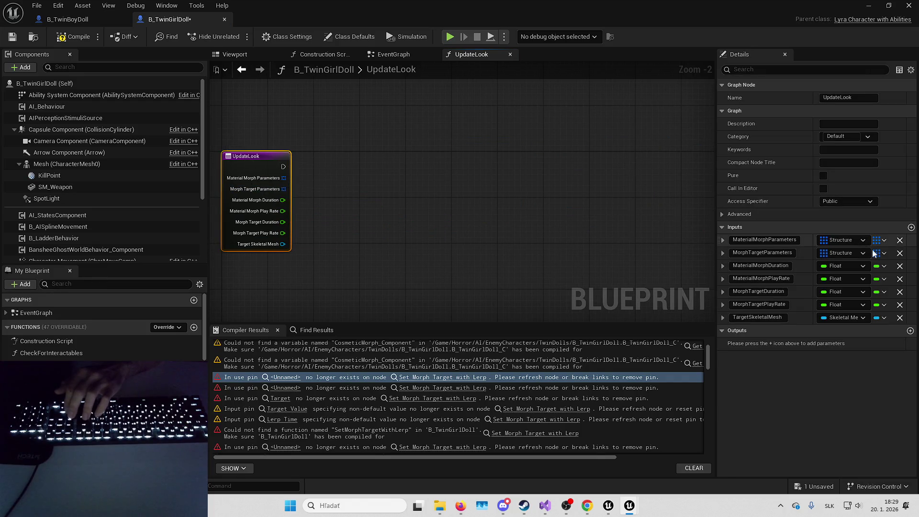
click(900, 240)
click(901, 240)
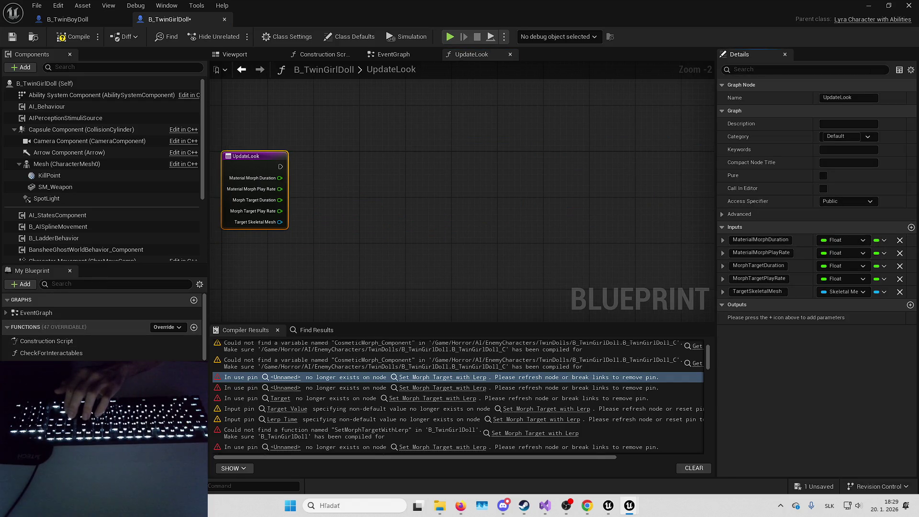
Clear the broken nodes from the ChangeLook function and compile to list remaining errors.
double_click(43, 365)
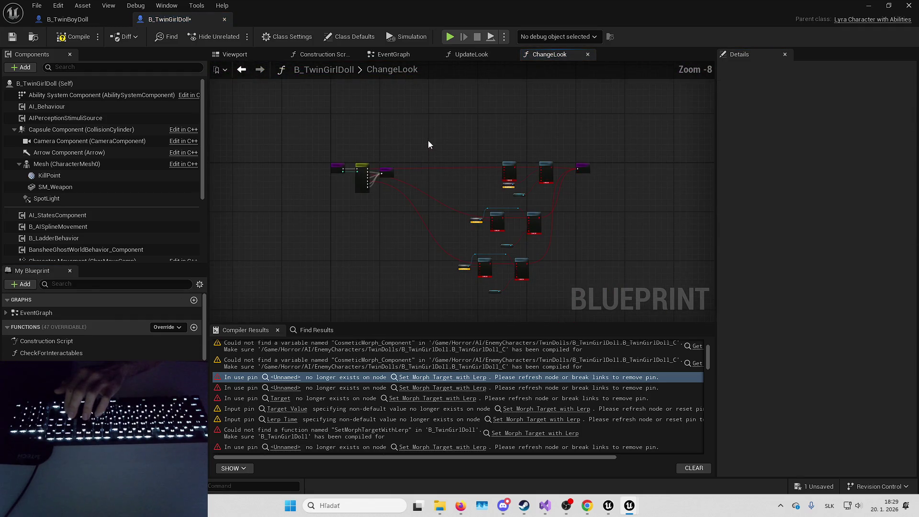
drag(556, 283, 556, 284)
key(Delete)
click(73, 36)
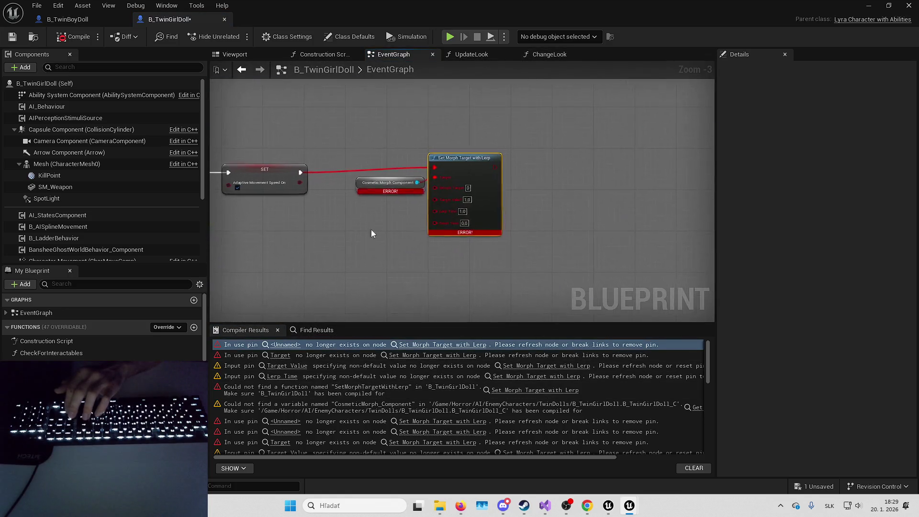
Delete the morph-finished binding nodes, including the Unbind node.
scroll(371, 229, down, 3)
key(ctrl+z)
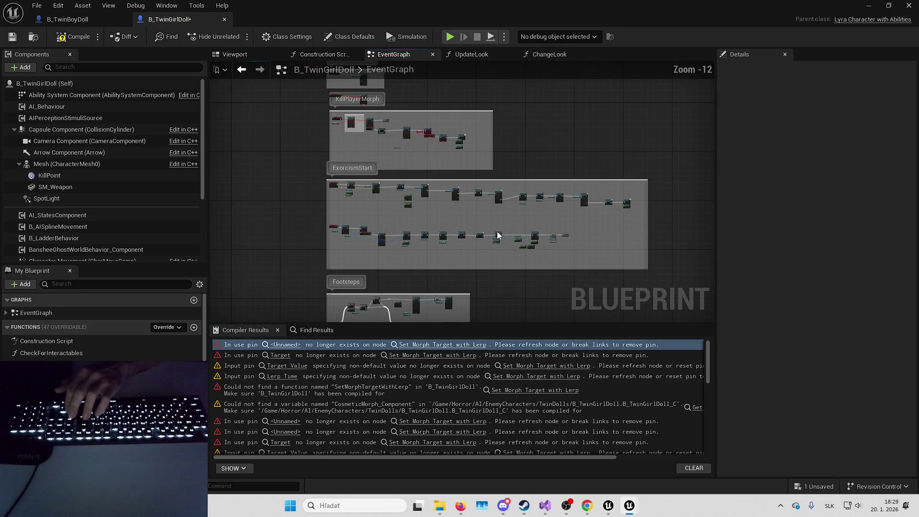
drag(548, 254, 622, 230)
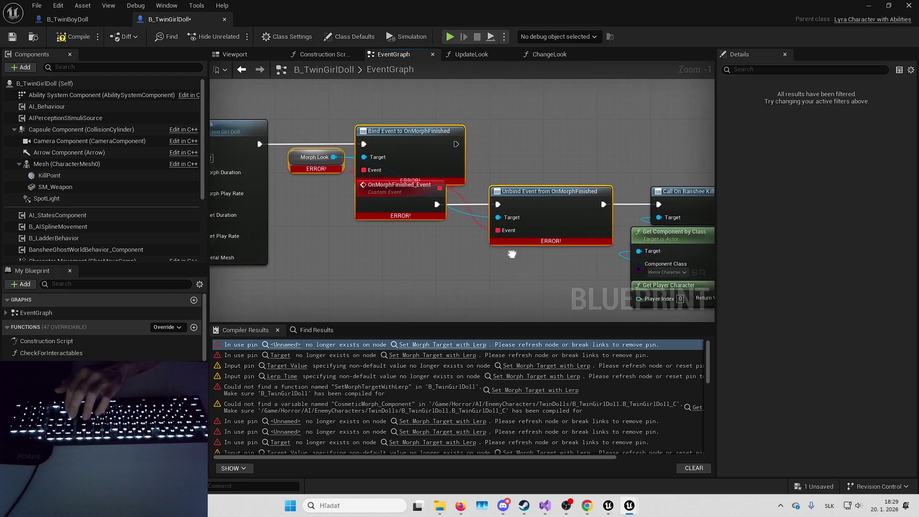
key(Delete)
Remove KillPlayerMorph's Set Morph Target and Cosmetic Morph nodes, wiring the event to Set Timer by Event.
scroll(657, 206, down, 6)
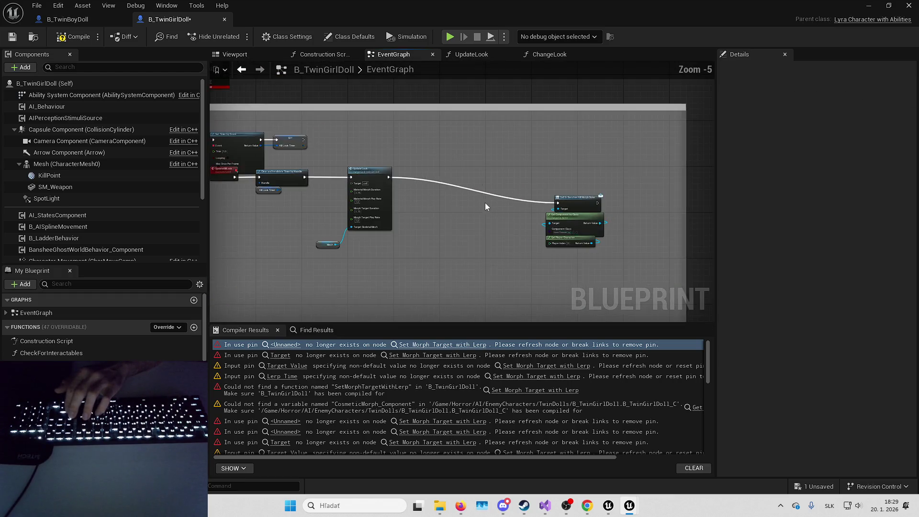
scroll(539, 185, up, 2)
scroll(364, 176, up, 3)
drag(353, 176, 508, 215)
key(Delete)
drag(571, 167, 375, 160)
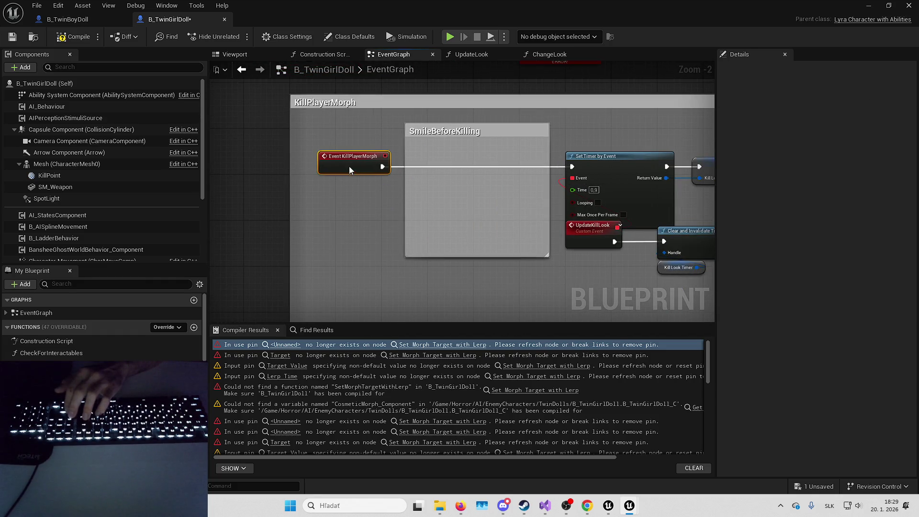
Delete the scream morph error nodes in PlayScreamMorphExplicitly and recompile.
mouse_move(499, 158)
mouse_down()
mouse_move(533, 344)
mouse_move(642, 220)
mouse_up()
key(Delete)
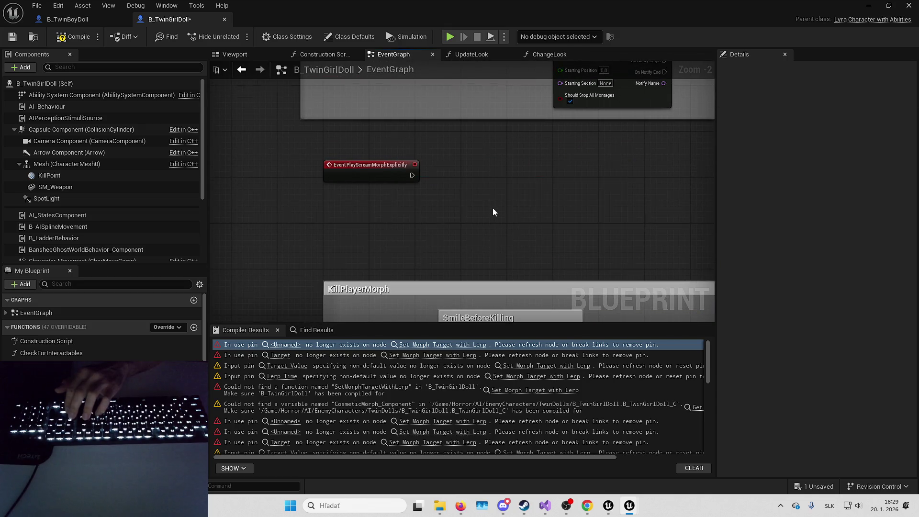
scroll(493, 218, down, 9)
click(82, 42)
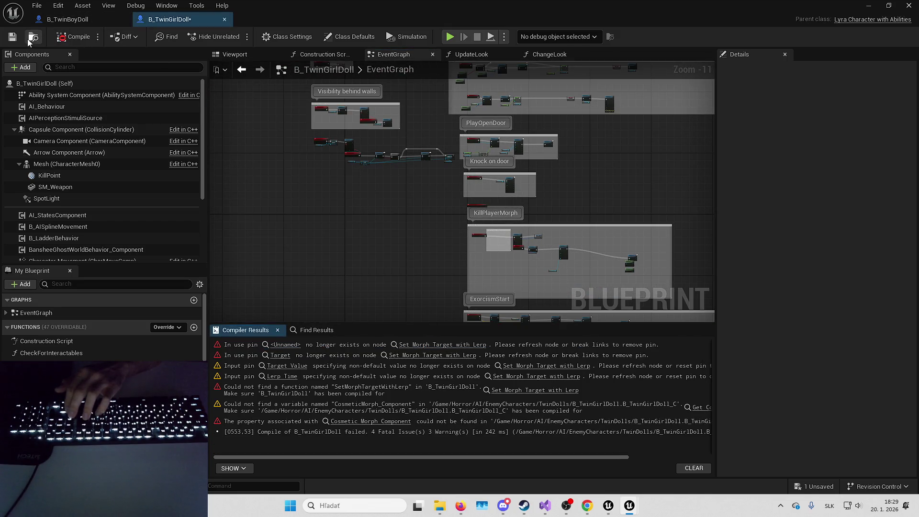
Delete the last Set Morph Target nodes so B_TwinGirlDoll compiles successfully.
click(287, 345)
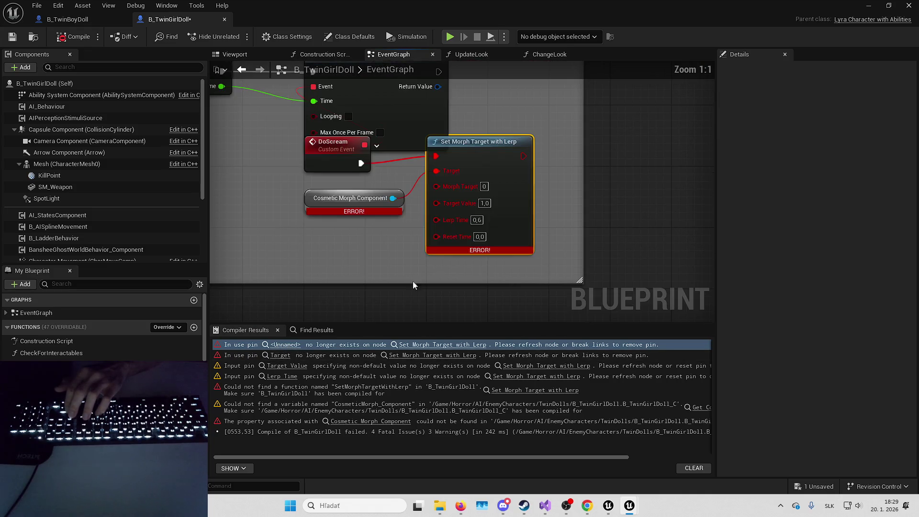
key(Delete)
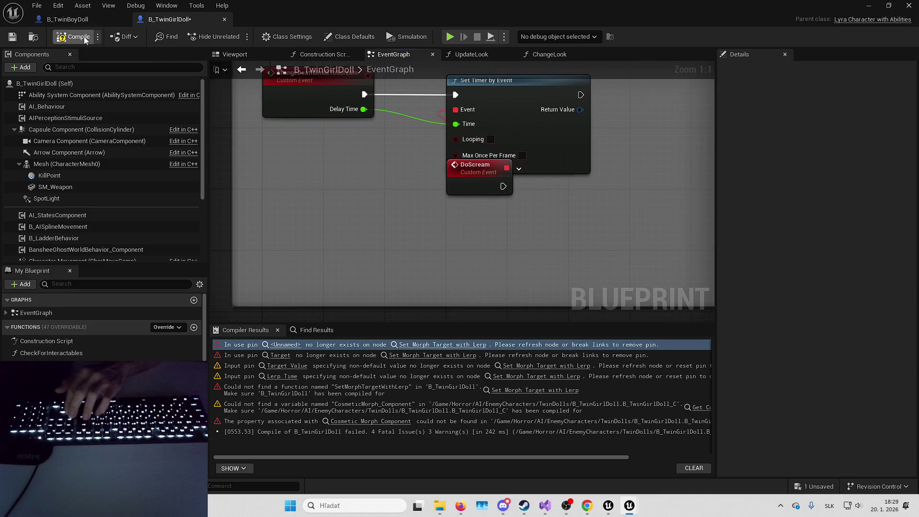
click(83, 37)
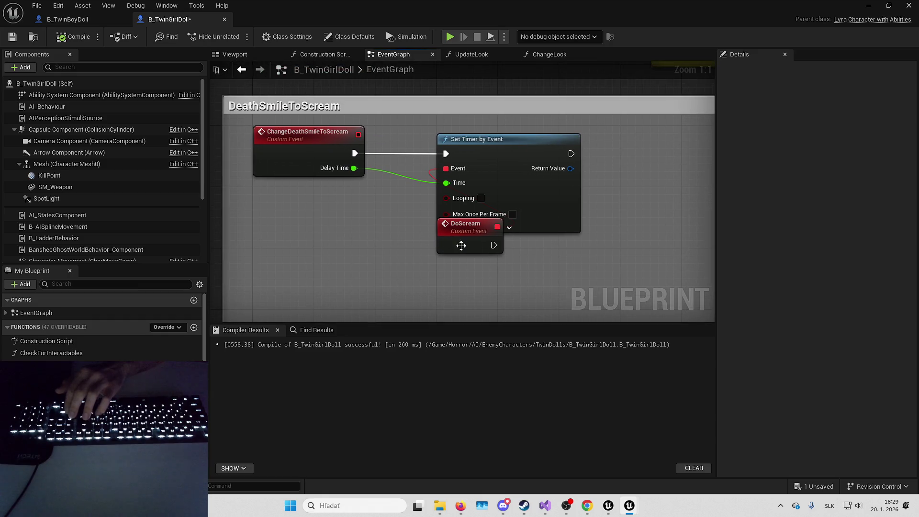
click(463, 261)
mouse_move(403, 286)
mouse_down()
mouse_move(342, 276)
mouse_move(351, 232)
mouse_up()
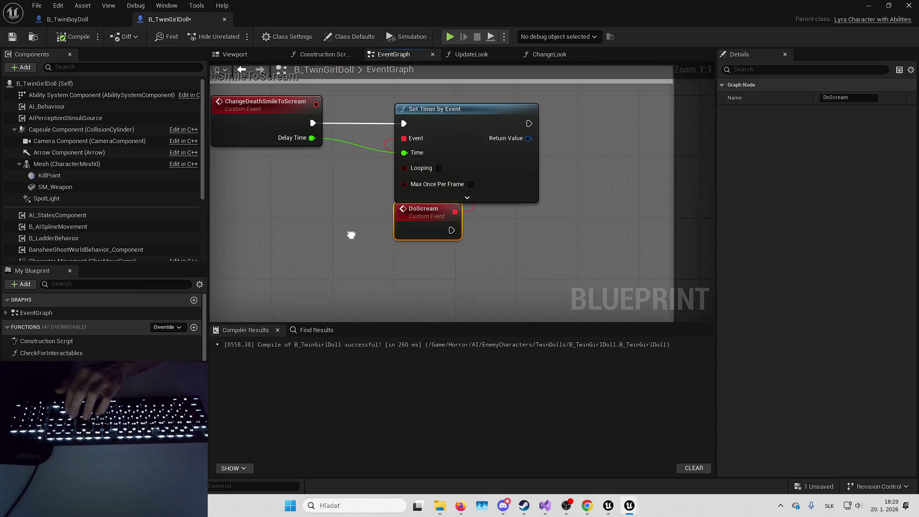
Switch to B_TwinBoyDoll and locate its first Set Morph Target with Lerp error.
click(76, 20)
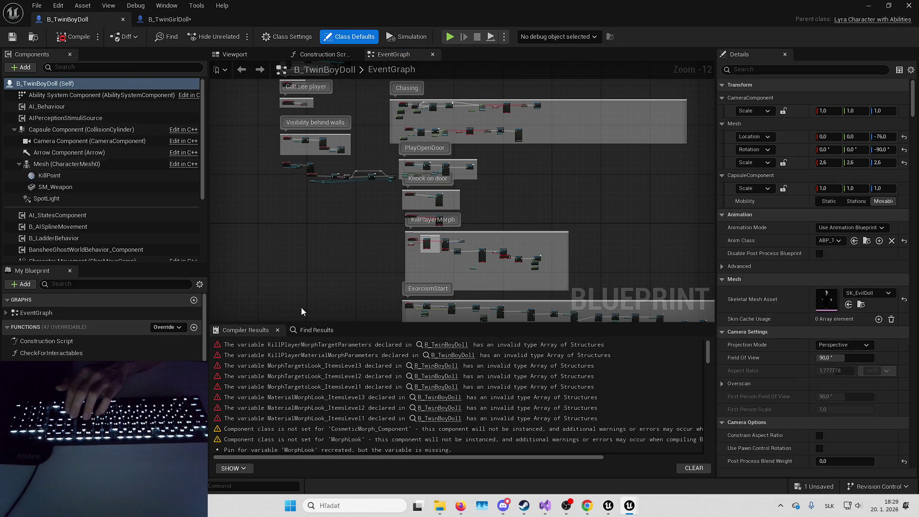
click(441, 346)
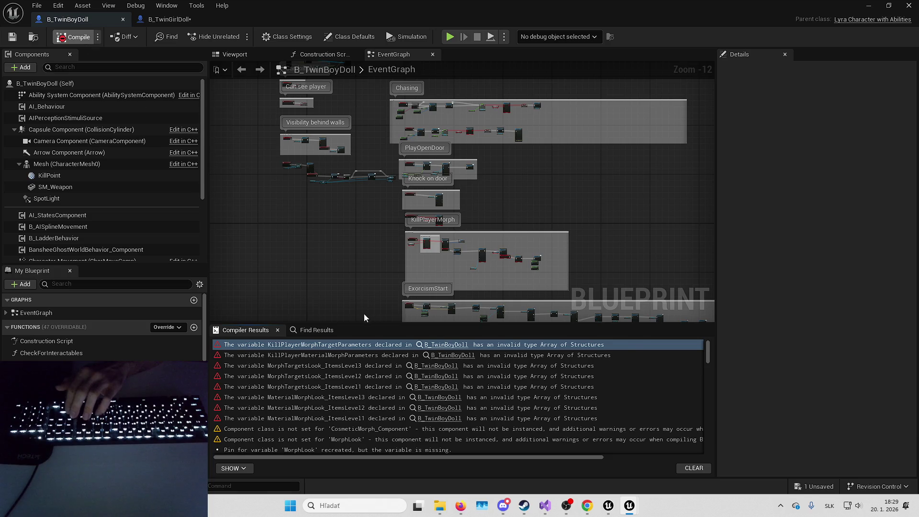
click(287, 345)
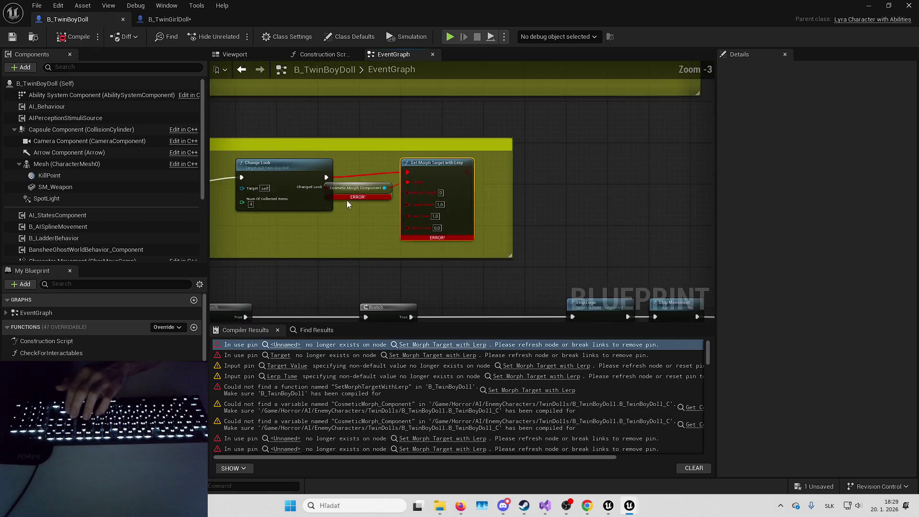
scroll(346, 200, down, 3)
click(374, 166)
scroll(633, 250, down, 4)
mouse_move(633, 250)
mouse_down()
mouse_move(536, 168)
mouse_move(658, 162)
mouse_move(547, 205)
mouse_up()
Delete the Set Morph Target with Lerp node and reconnect SET to SET Is Chasing.
click(282, 439)
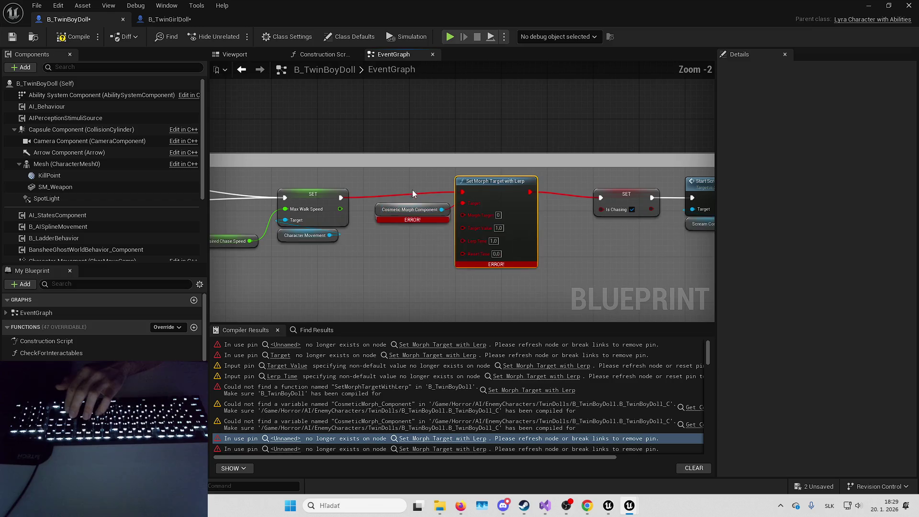
key(Delete)
drag(341, 198, 601, 197)
drag(443, 248, 602, 149)
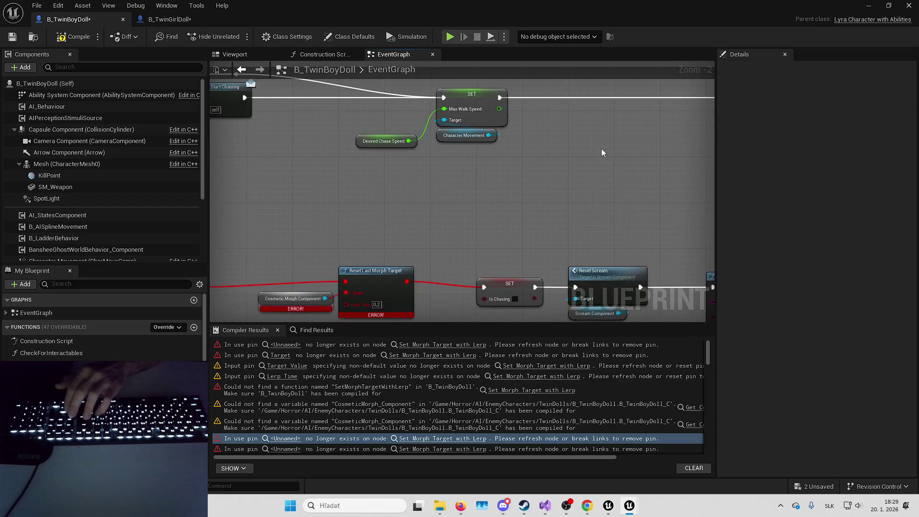
scroll(378, 220, up, 1)
Delete Reset Last Morph Target and wire SET's exec output into SET Is Chasing.
click(386, 244)
key(Delete)
drag(283, 256, 591, 256)
scroll(582, 143, down, 8)
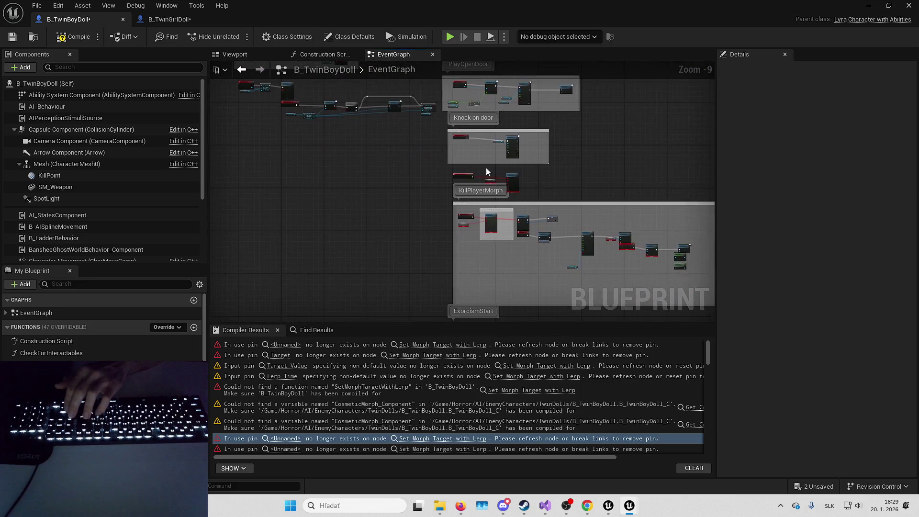
scroll(510, 196, up, 5)
Delete the broken morph node and its component getter in KillPlayerMorph.
click(456, 218)
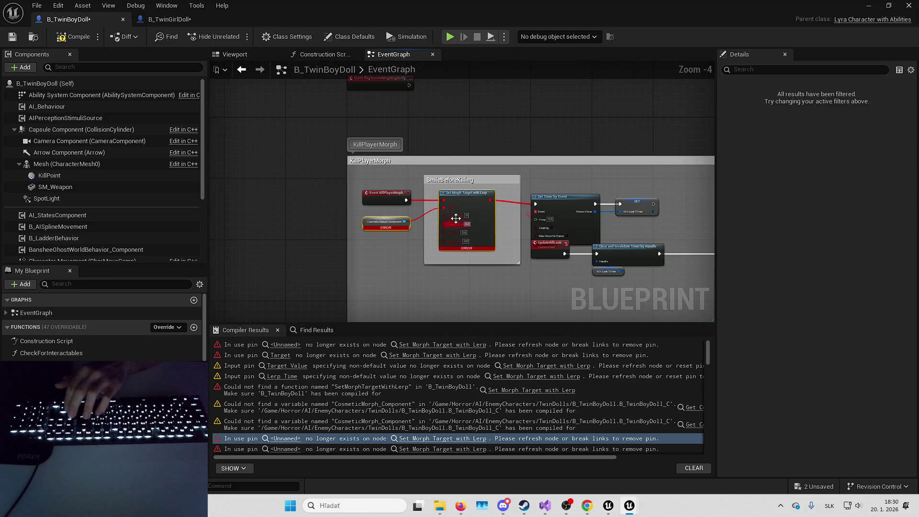
key(Delete)
scroll(503, 188, down, 2)
scroll(415, 182, up, 3)
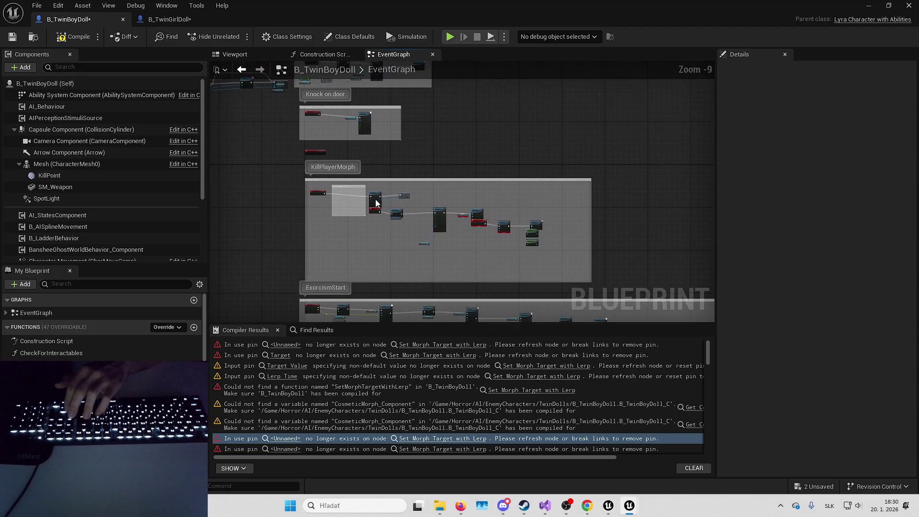
Delete the Morph Look and binding nodes, wiring Update Look to Call On Banshee Kill Morph Done.
drag(371, 136, 593, 240)
key(Delete)
drag(322, 164, 631, 211)
Delete the broken morph nodes in DeathSmileToScream and recompile with F7.
scroll(478, 230, down, 6)
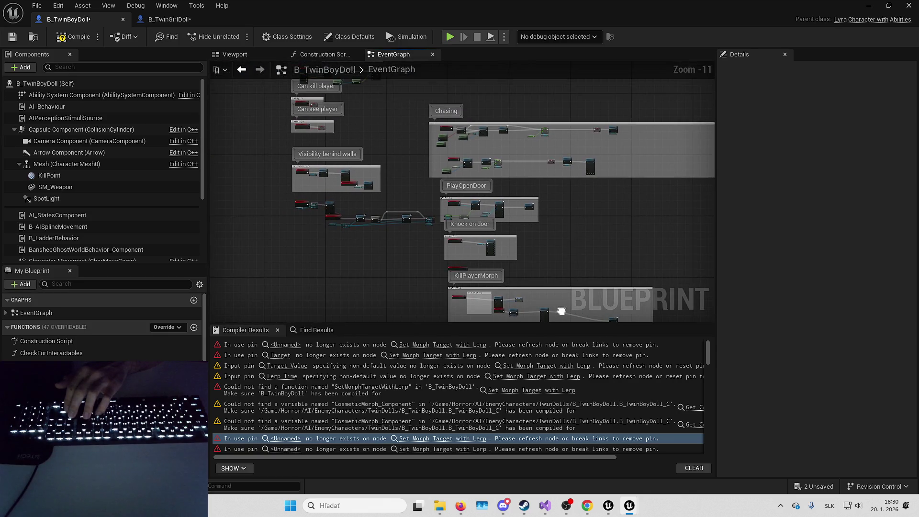
scroll(389, 93, up, 5)
drag(342, 168, 484, 211)
key(Delete)
key(F7)
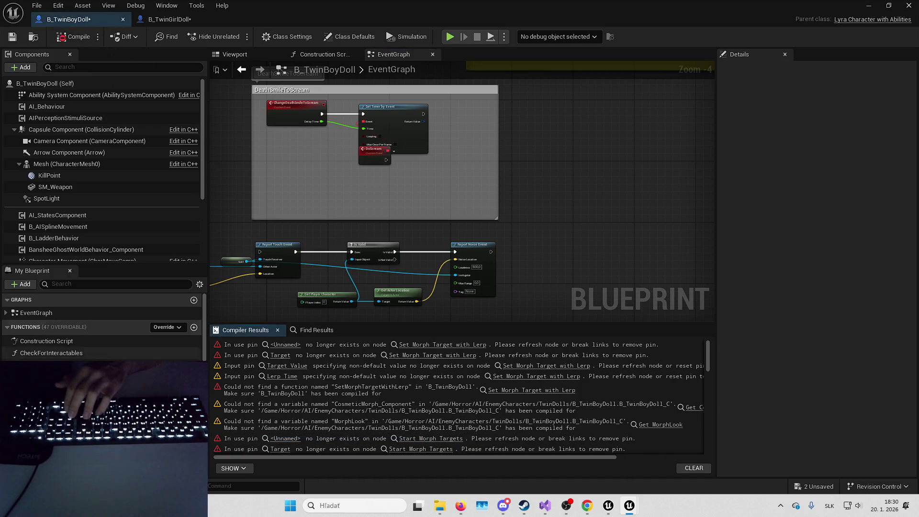
Remove UpdateLook's error nodes and its MaterialMorphParameters and MorphTargetParameters inputs.
click(422, 439)
key(Delete)
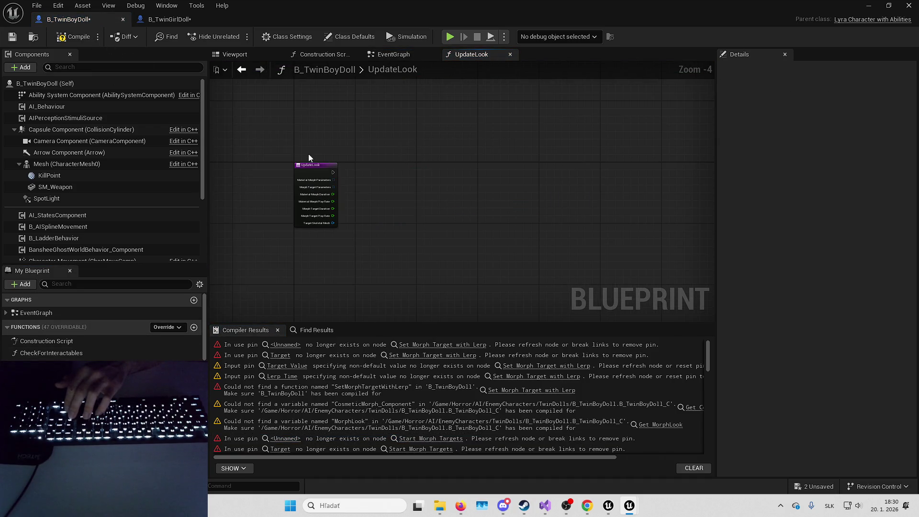
click(311, 165)
click(901, 239)
click(900, 241)
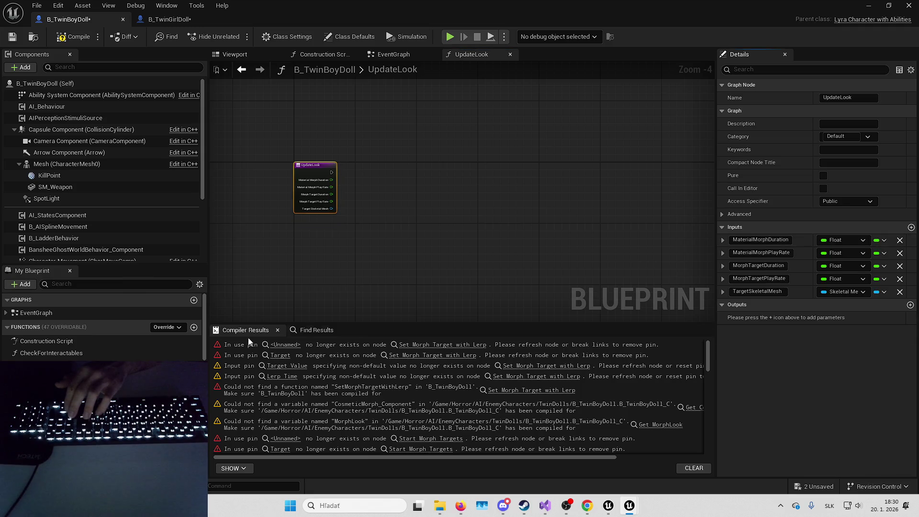
Delete the node group in the ChangeLook function and recompile.
click(443, 345)
drag(441, 132, 553, 298)
key(Delete)
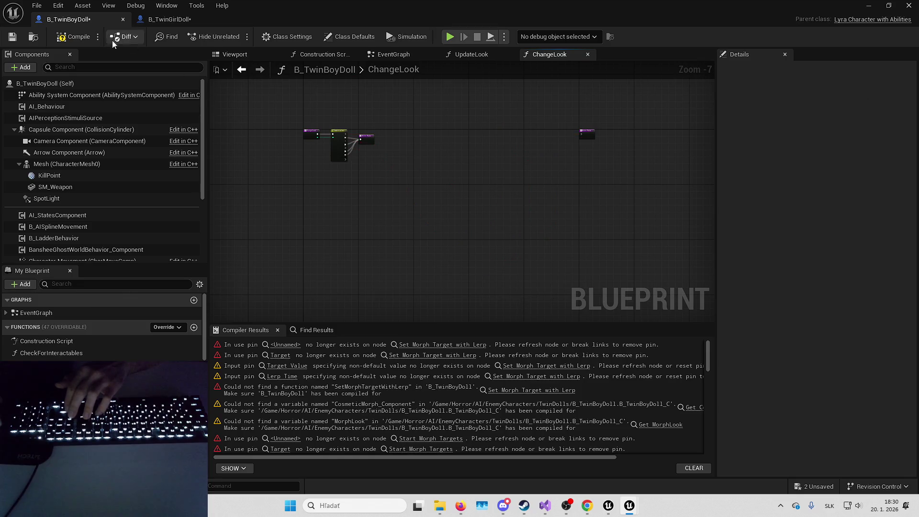
click(73, 37)
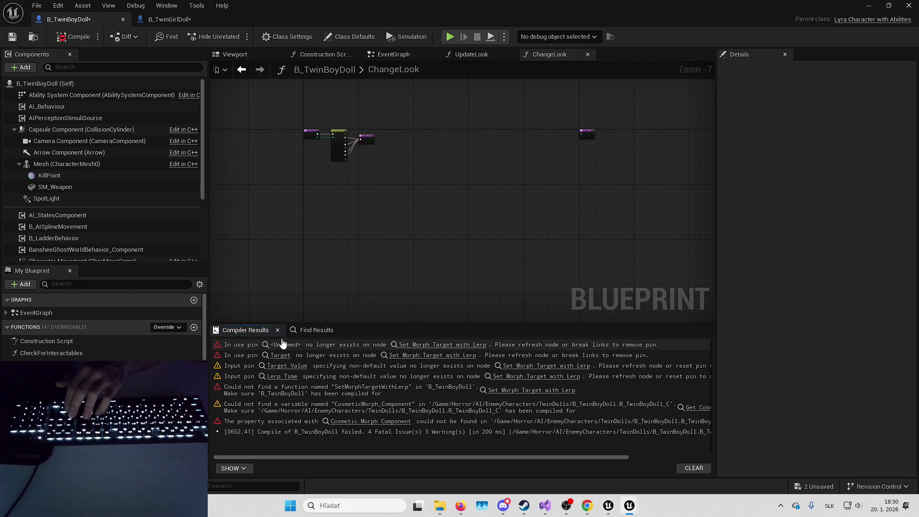
Check the remaining error near the Footsteps group and recompile B_TwinBoyDoll cleanly.
click(283, 344)
scroll(459, 226, down, 8)
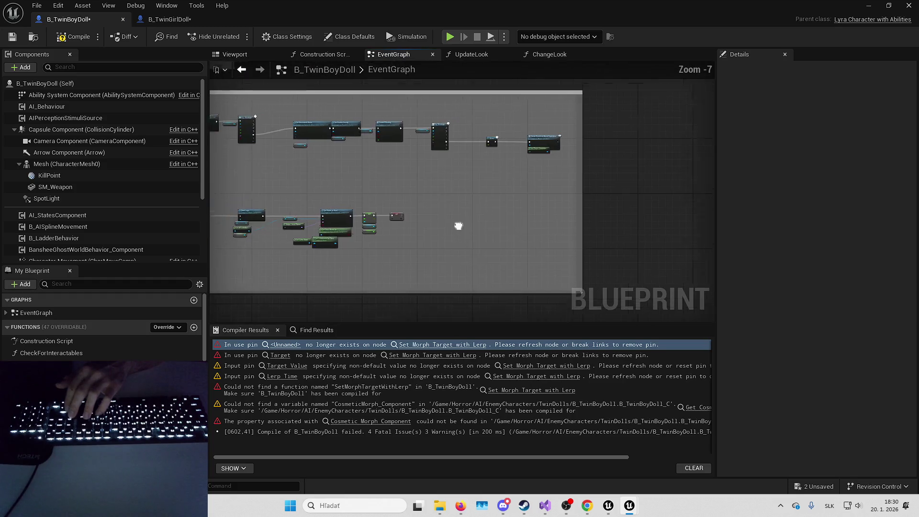
scroll(458, 226, down, 3)
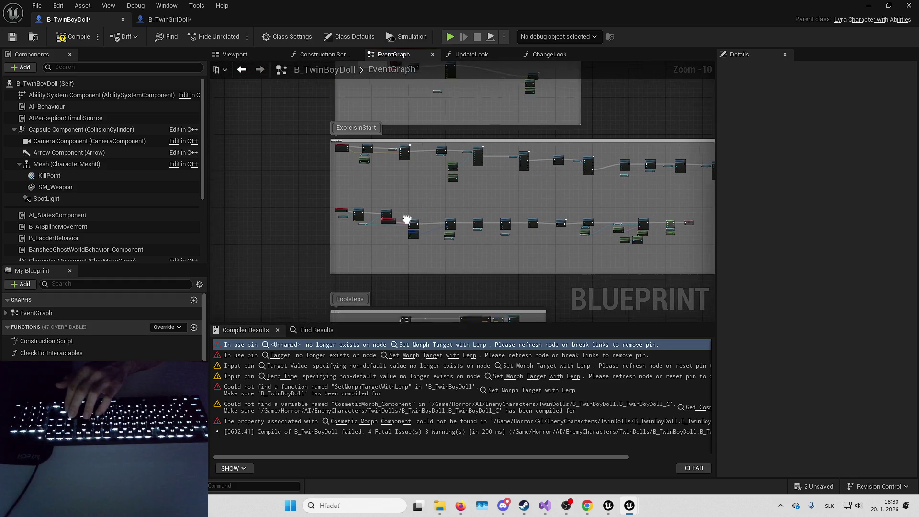
drag(407, 219, 401, 147)
key(F7)
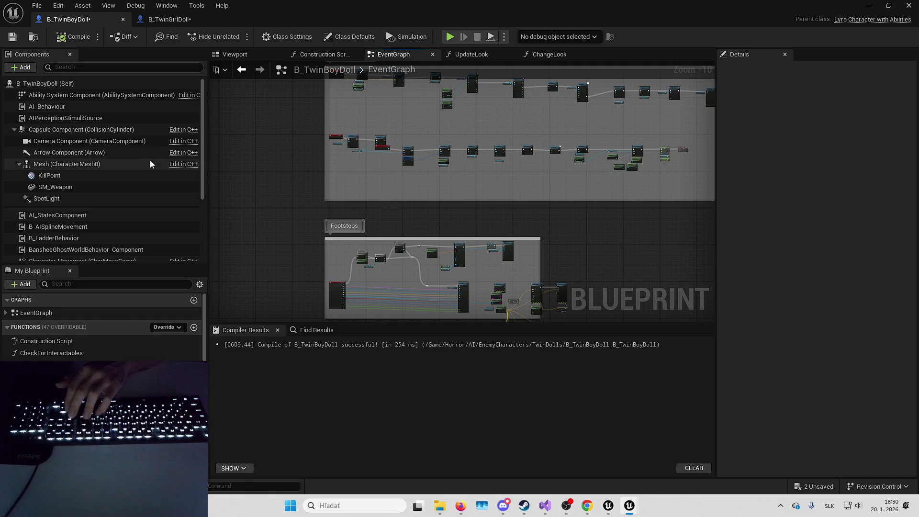
Launch Diversion Desktop via Windows search 'diver', then return to Unreal and save all assets.
click(392, 502)
text(diver)
key(Return)
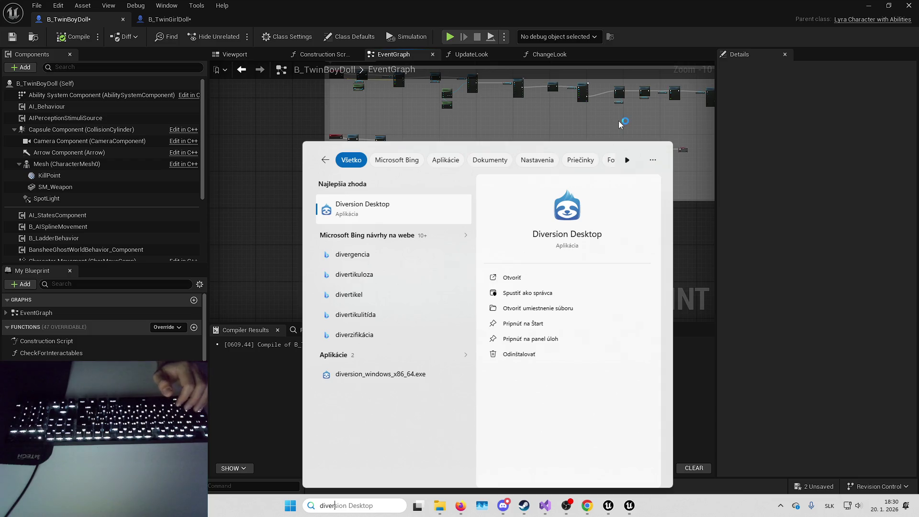
click(843, 42)
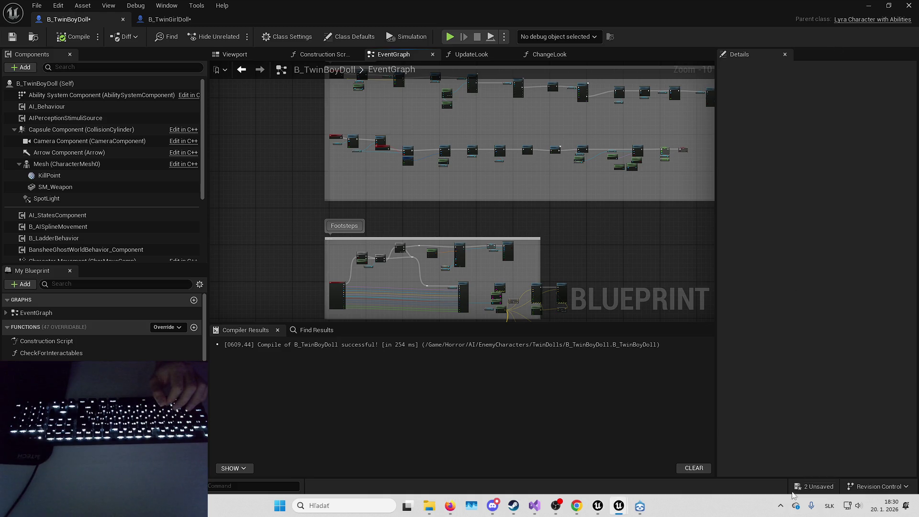
key(ctrl+shift+s)
Play-test L_SnowHouse from the house porch, then stop the session.
key(alt+Tab)
drag(371, 180, 372, 180)
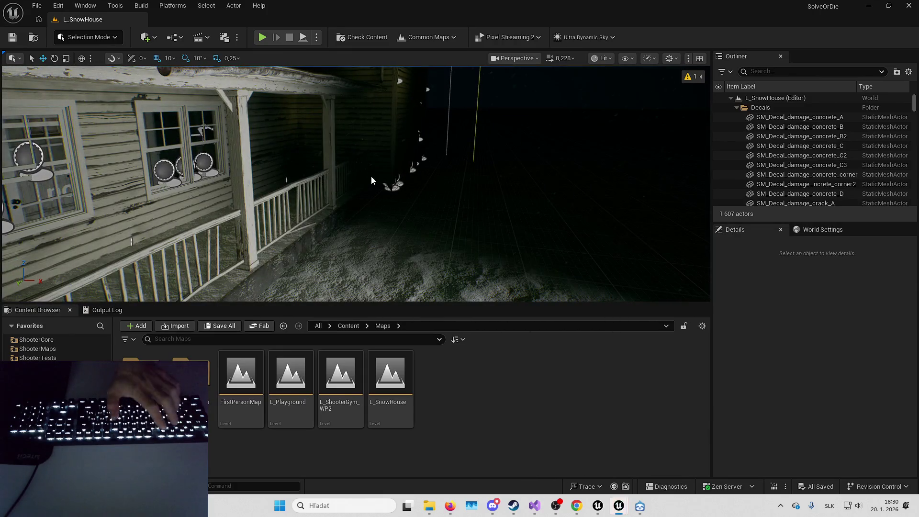
key(alt+p)
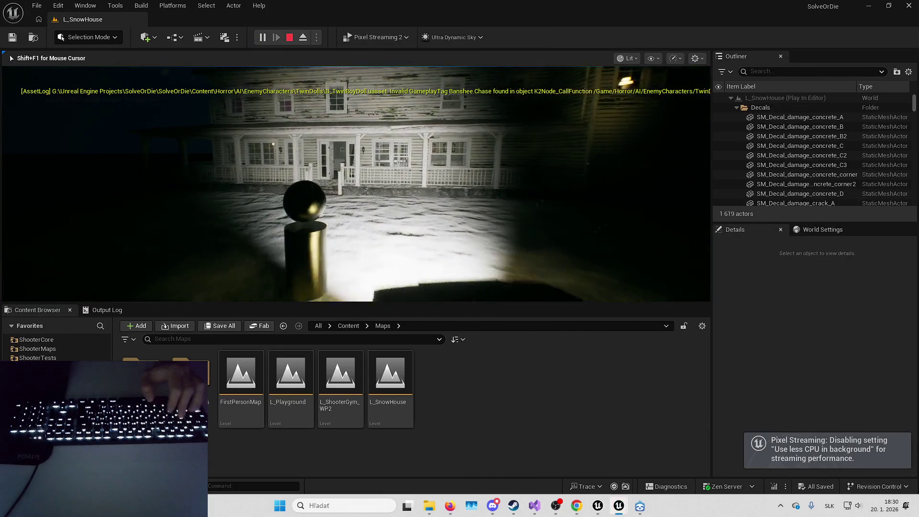
key(Escape)
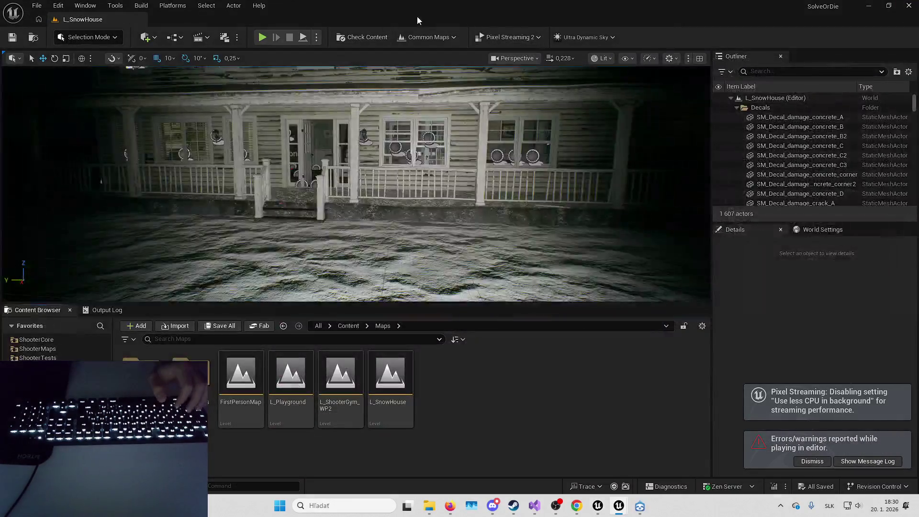
Run Check Content on the checked-out files twice, dismissing each result message.
click(490, 39)
click(362, 37)
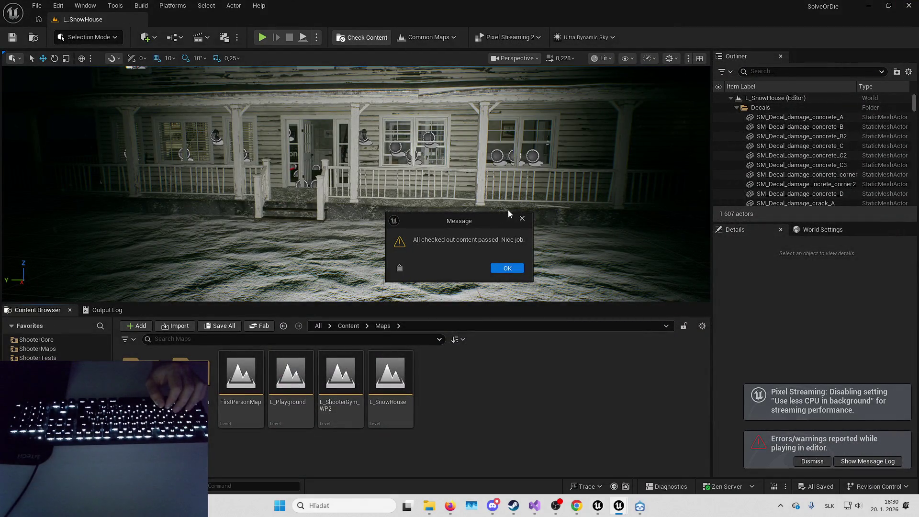
click(522, 218)
click(429, 38)
click(385, 42)
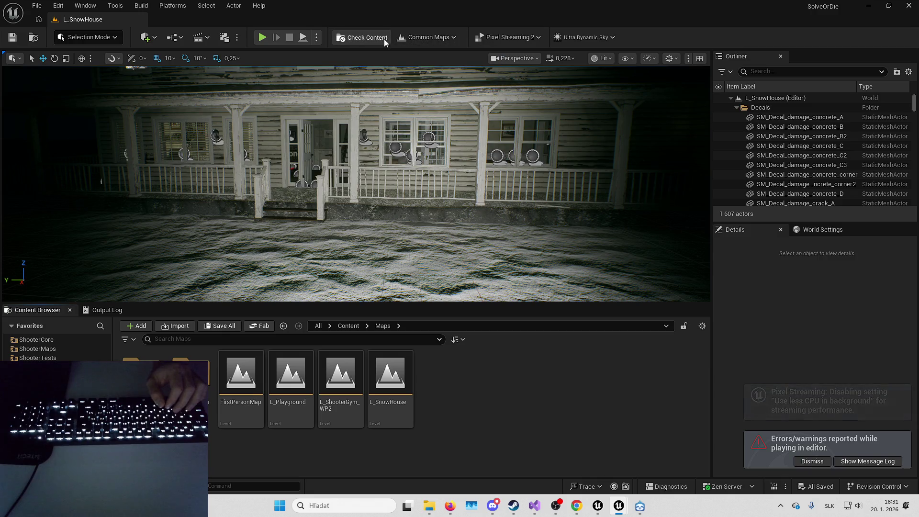
click(384, 41)
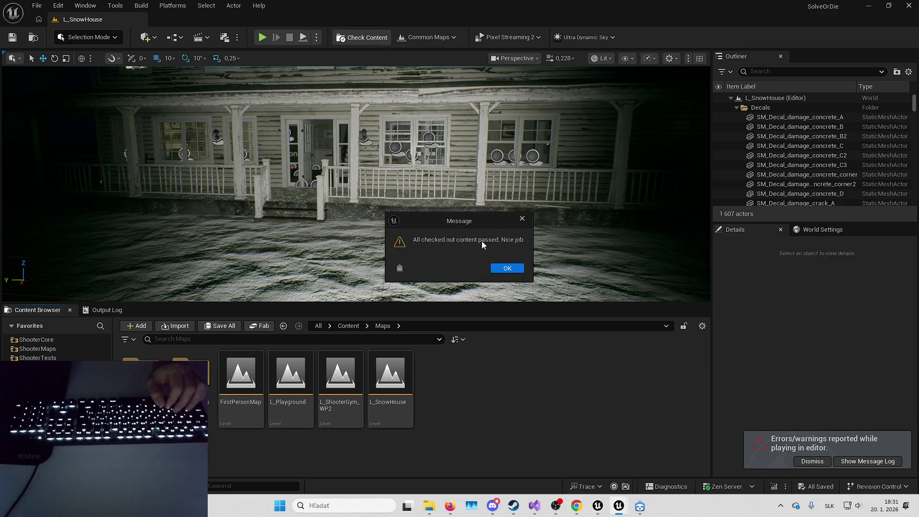
click(508, 268)
Open L_ShooterGym from the common maps list and show its World Settings.
click(418, 37)
click(313, 75)
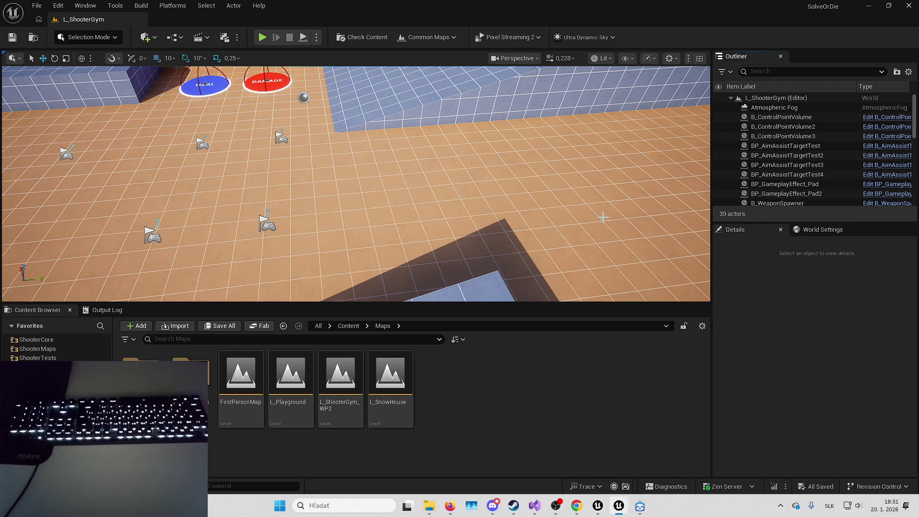
click(838, 230)
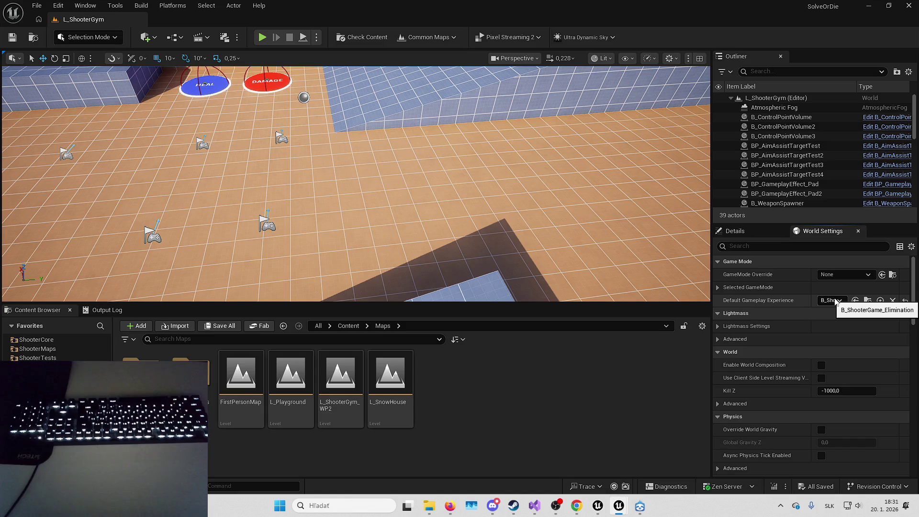
Play-test L_ShooterGym by shooting an enemy, stop, and minimize the runtime error log.
click(262, 37)
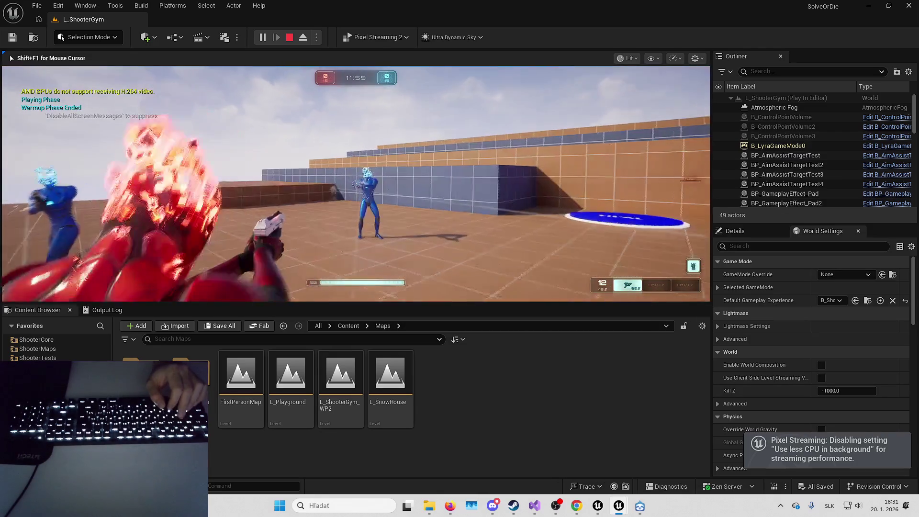
click(356, 183)
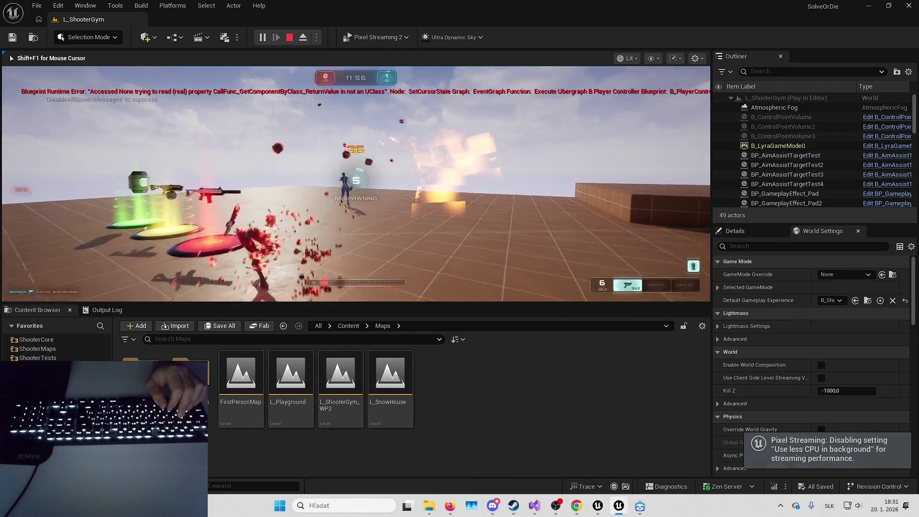
key(Escape)
click(871, 5)
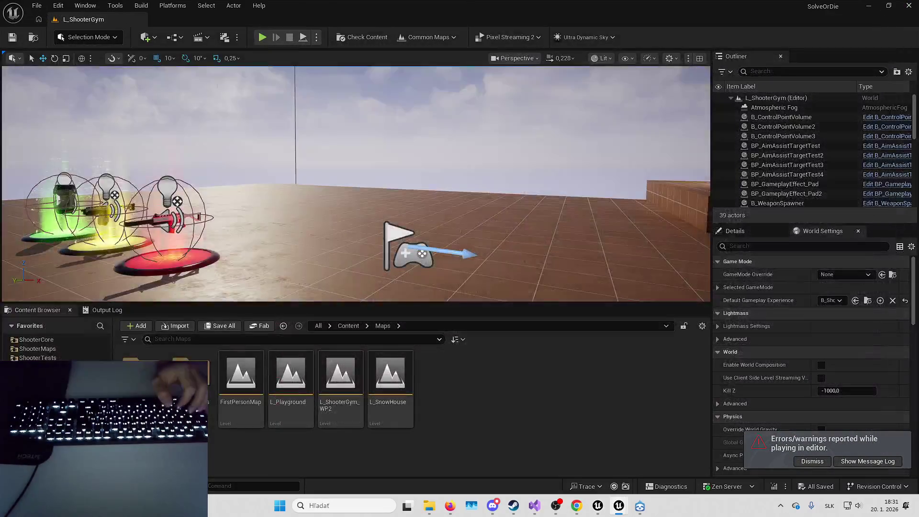
click(58, 5)
click(37, 6)
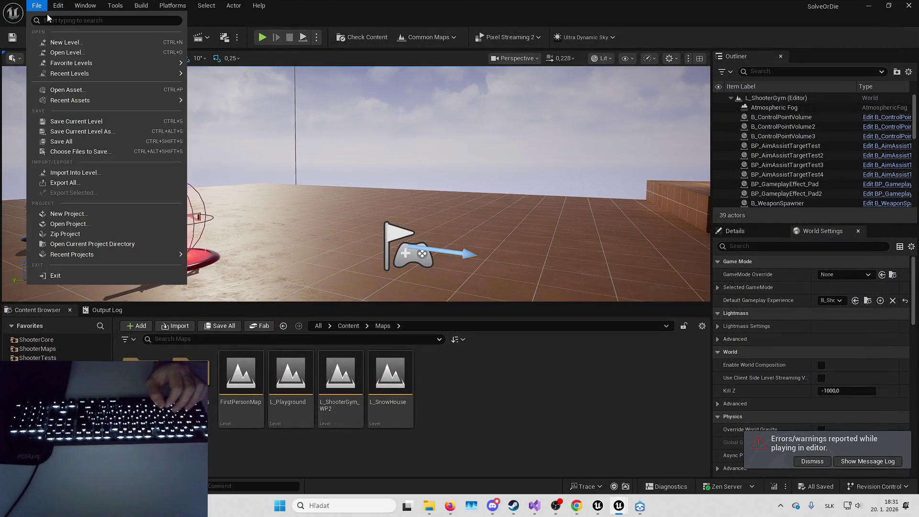
Open the L_Playground level from the recent levels list.
mouse_move(138, 73)
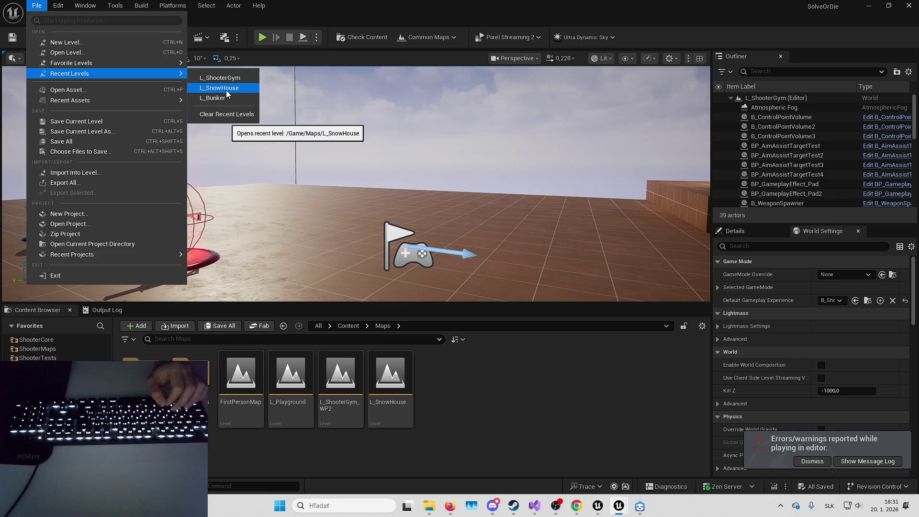
click(297, 392)
double_click(297, 391)
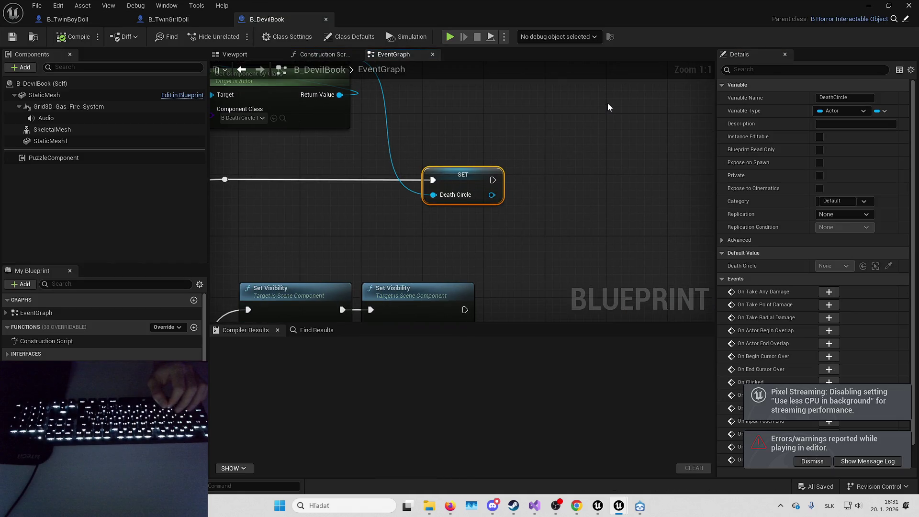
scroll(608, 102, down, 2)
Nudge the Get Game State node feeding Death Circle, then bring up the Play In Editor error log.
click(364, 144)
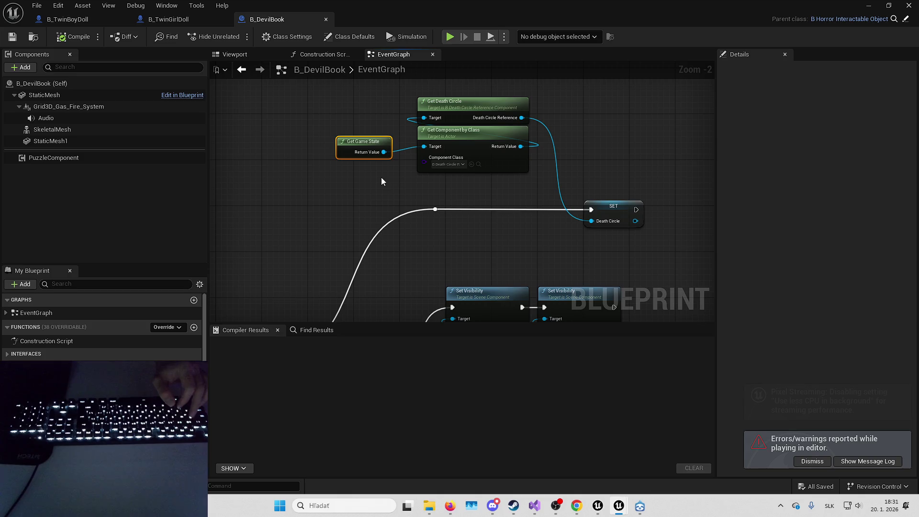
drag(384, 154, 384, 149)
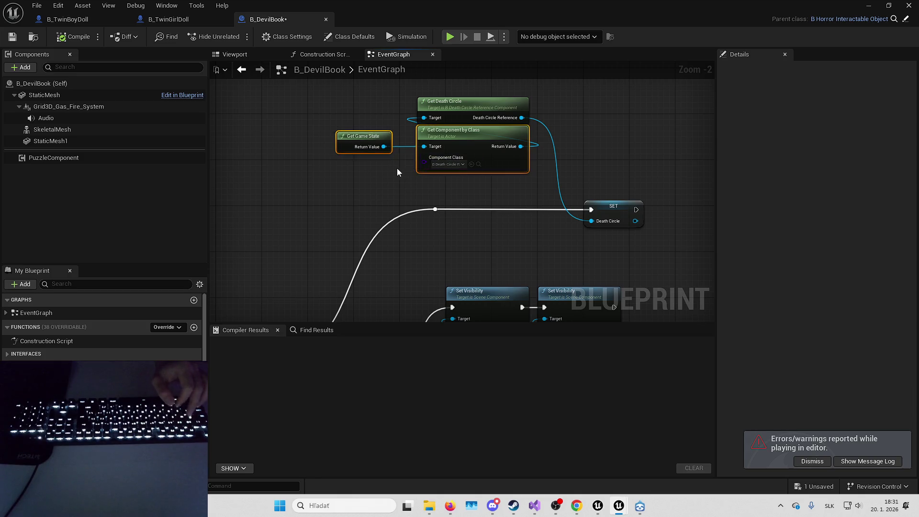
mouse_move(495, 188)
mouse_down()
mouse_move(529, 124)
mouse_move(541, 122)
mouse_move(448, 170)
mouse_up()
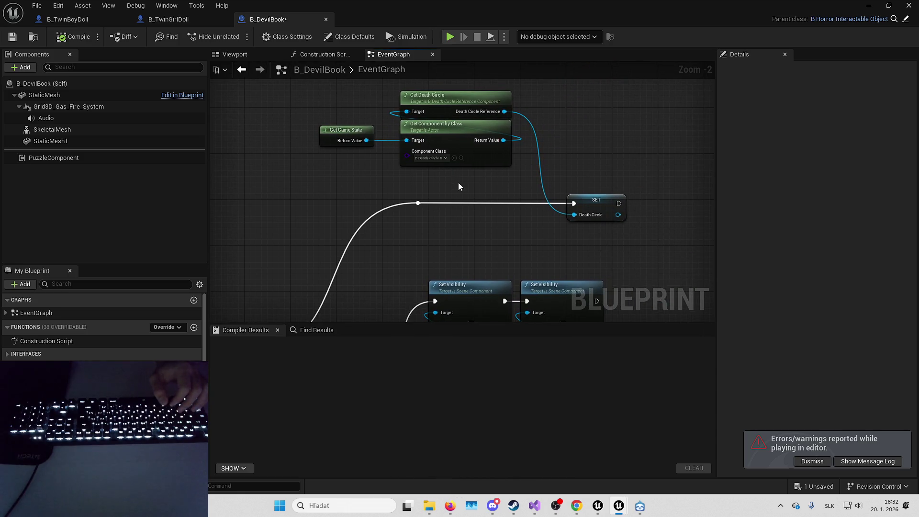
scroll(438, 139, up, 2)
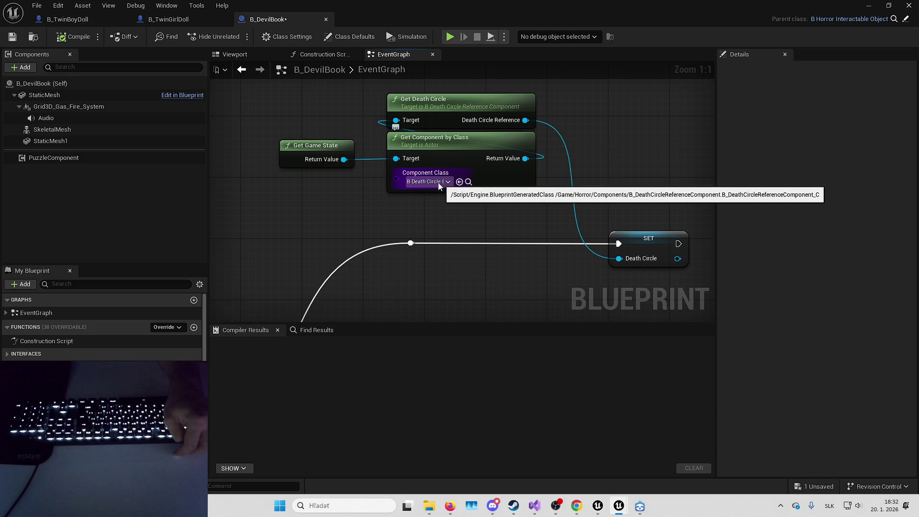
key(alt+Tab)
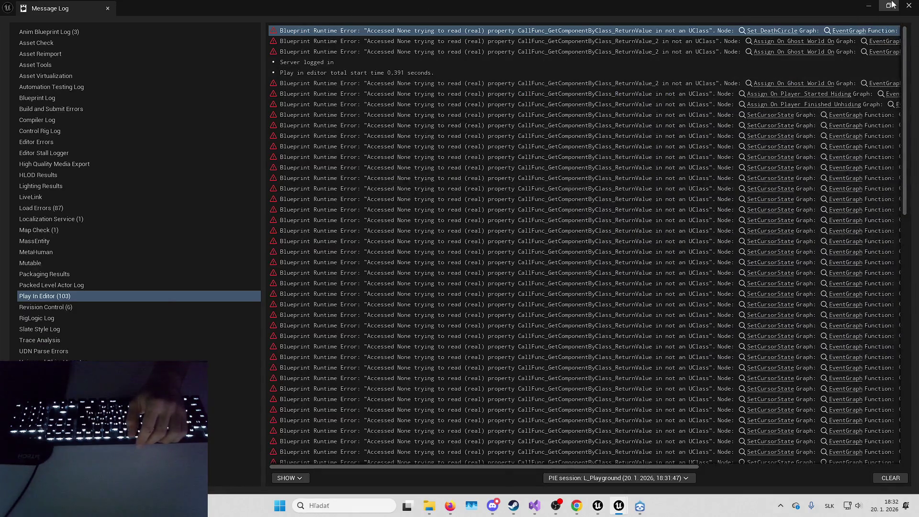
Close the Message Log and browse to B_PlaygroundExperience in Content > Horror > Experiences.
click(909, 5)
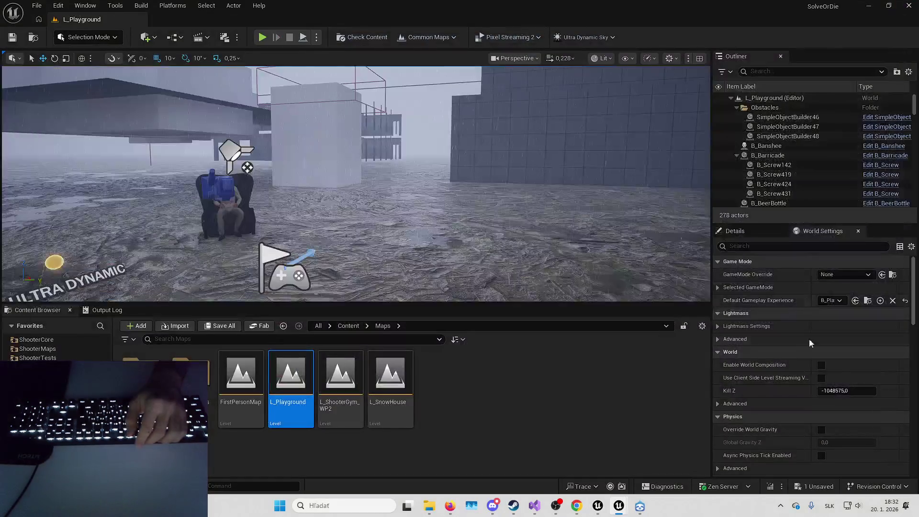
click(868, 300)
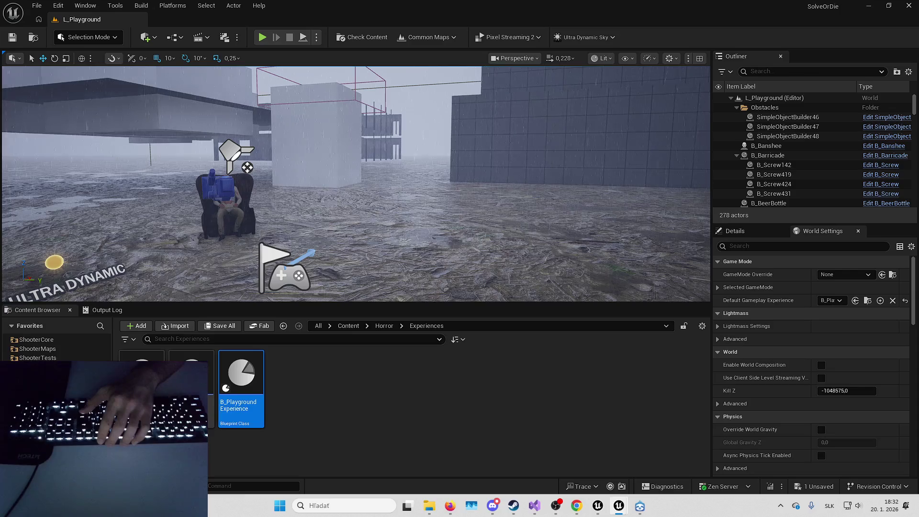
right_click(345, 384)
Create a LyraExperienceDefinition Blueprint Class named B_Playground_Experience and open it.
click(329, 381)
right_click(380, 386)
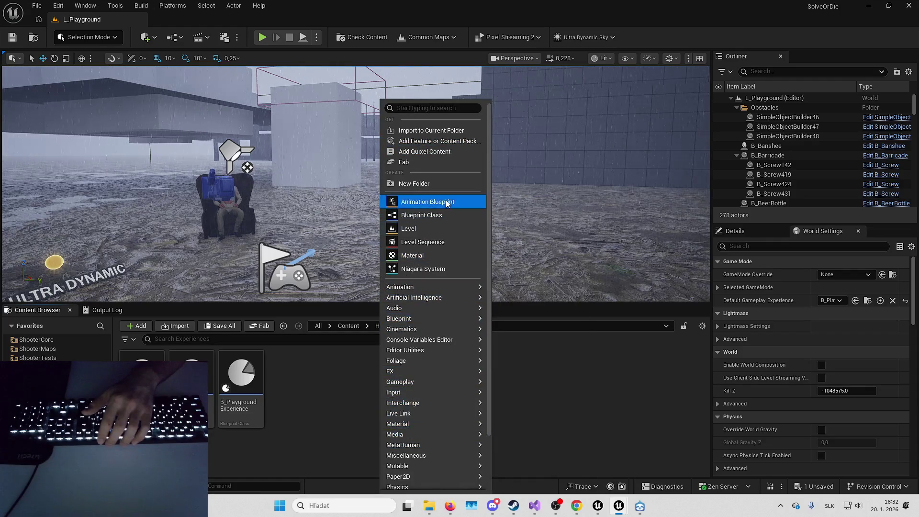
click(441, 220)
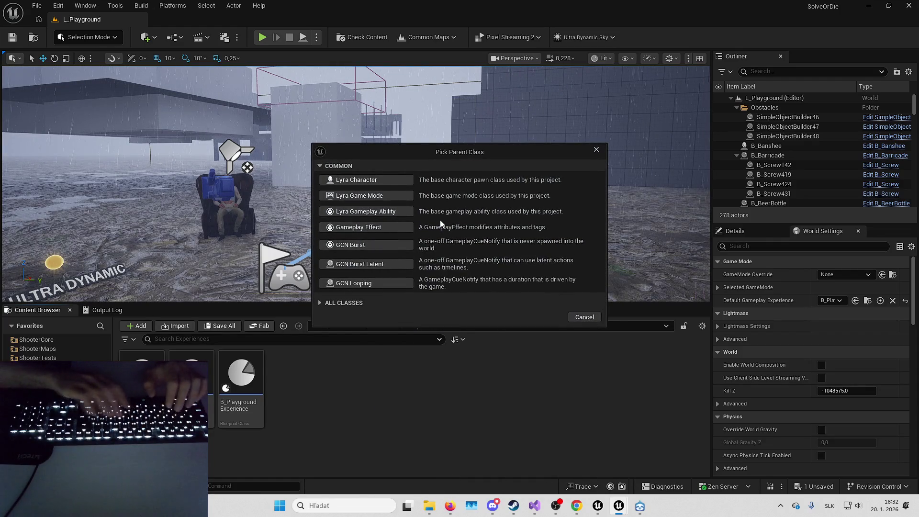
click(349, 304)
text(lyra e)
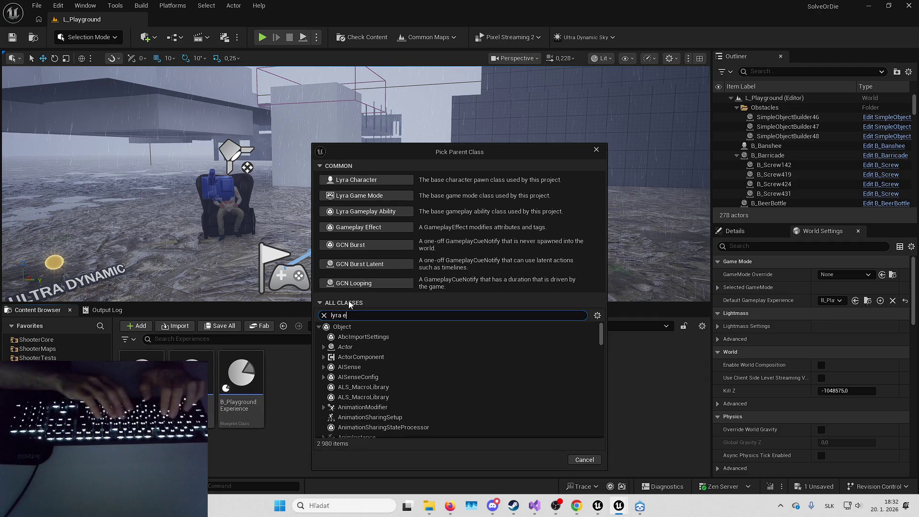
text(xp defi)
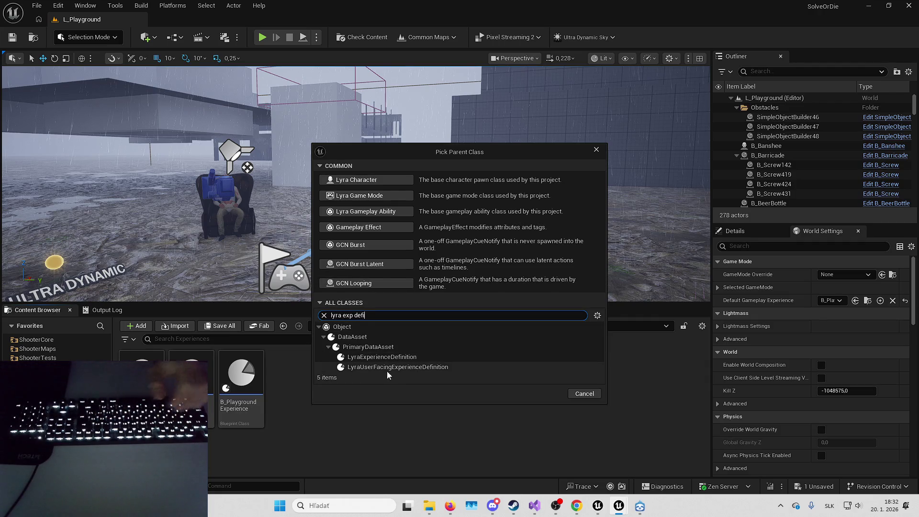
click(547, 394)
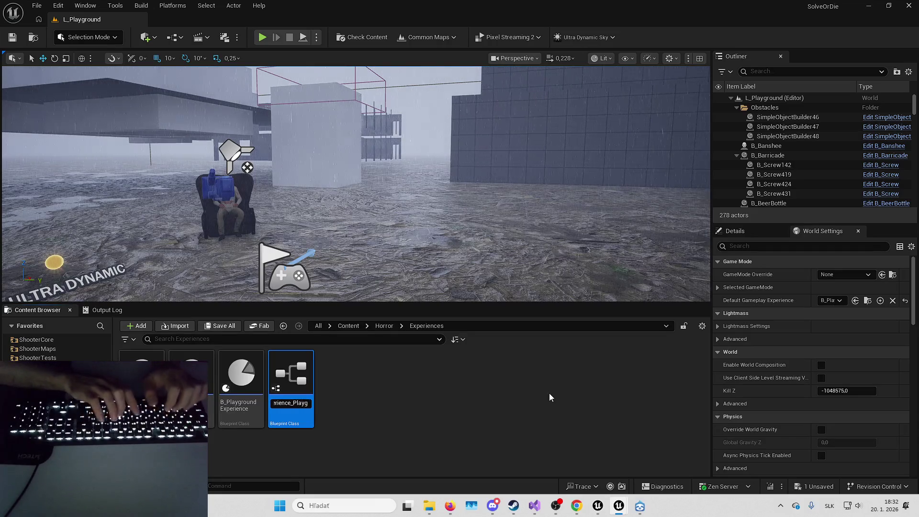
text(B_Playgro)
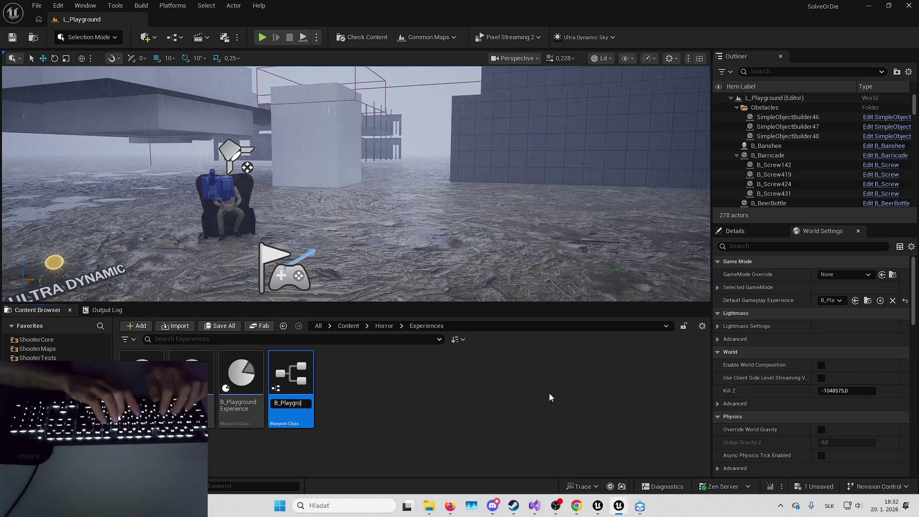
text(und_Experience)
key(Return)
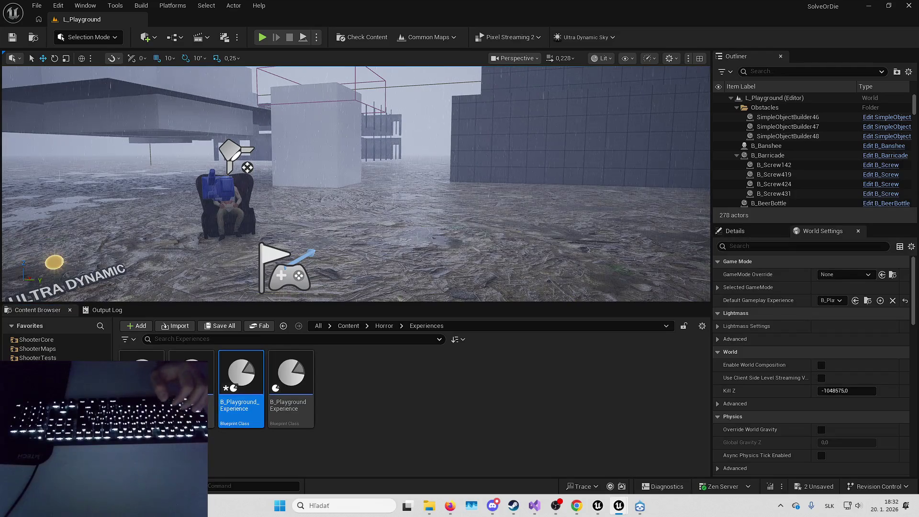
key(Return)
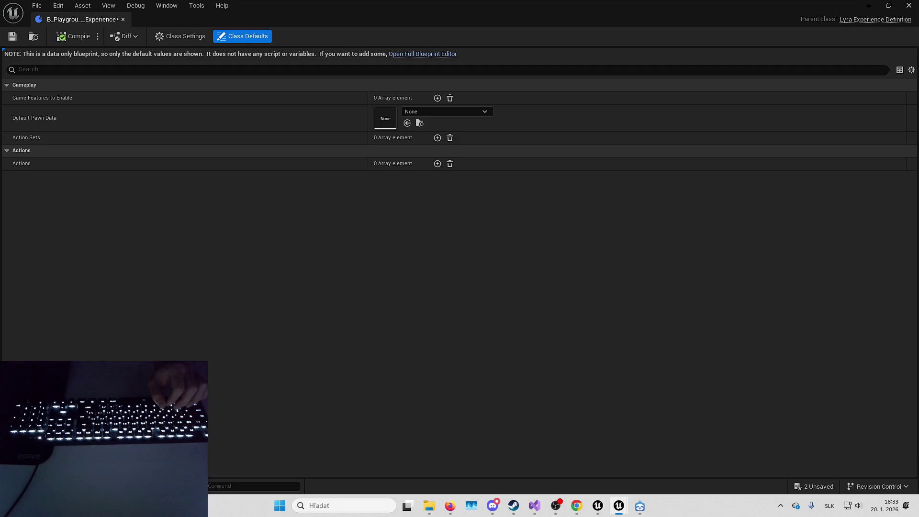
Give it HeroData_School pawn data, compile, and set it as L_Playground's default experience, then save.
click(407, 123)
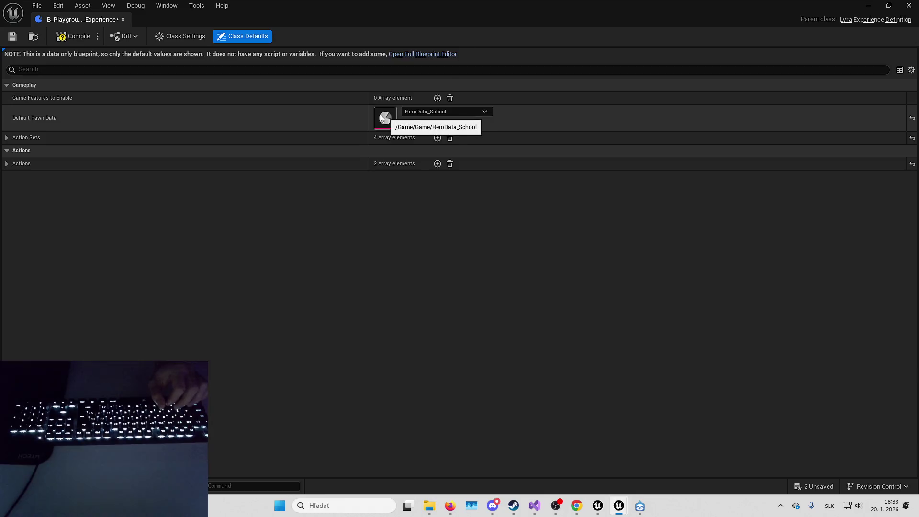
click(67, 36)
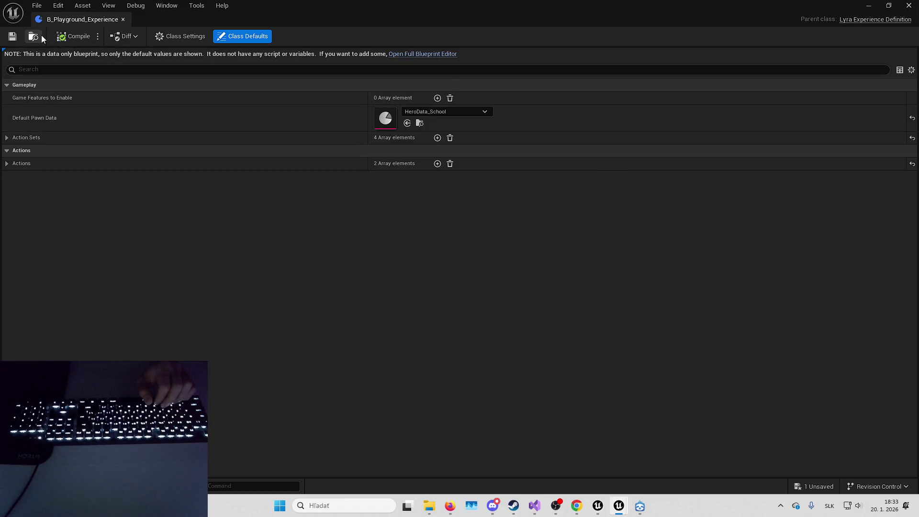
click(38, 36)
click(856, 301)
key(ctrl+s)
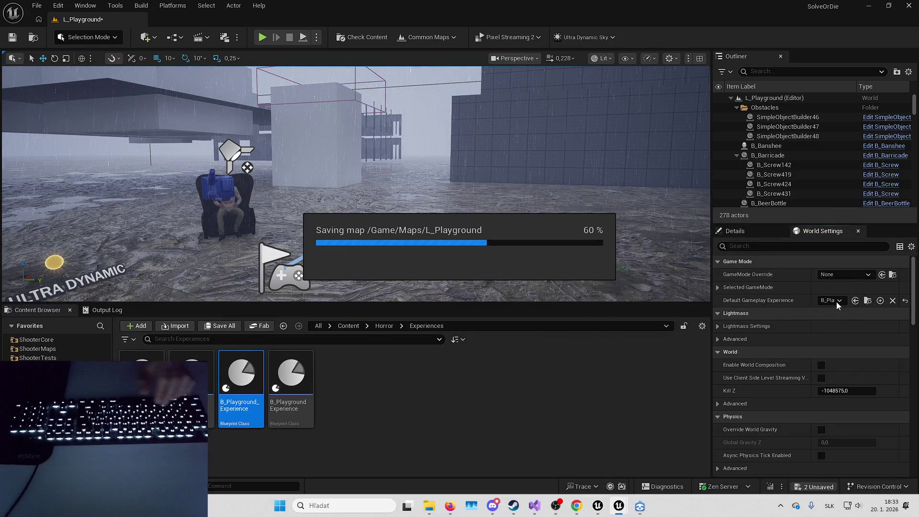
Play-test L_Playground twice with the new experience, stopping each session.
click(264, 38)
key(Escape)
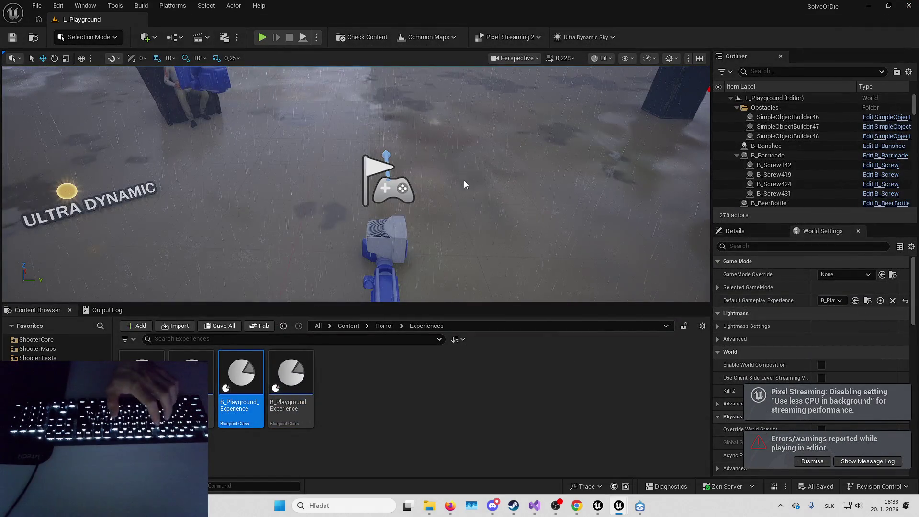
key(alt+p)
key(Escape)
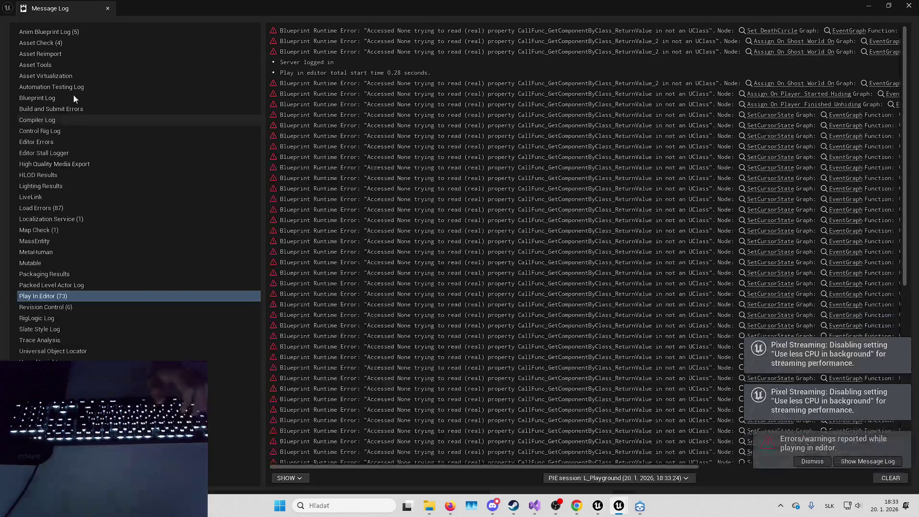
Dismiss the error log and open Project Settings.
key(alt+e)
key(Escape)
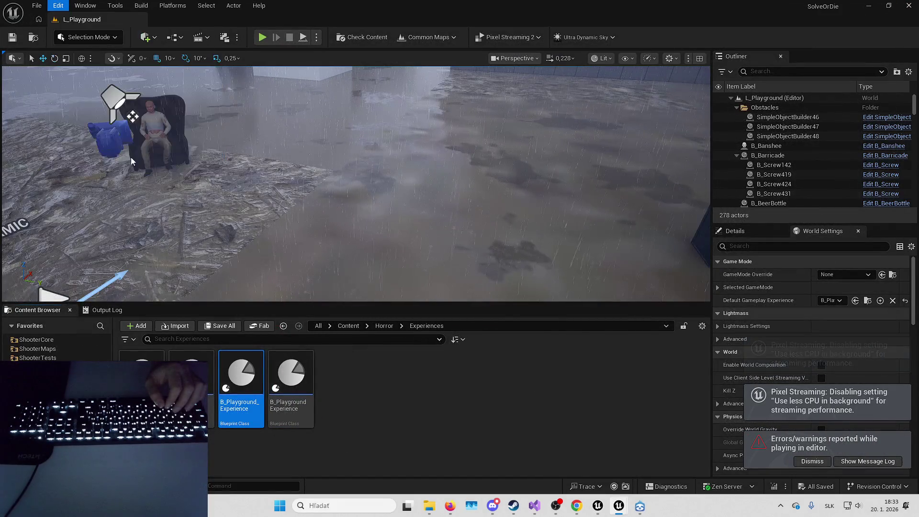
key(ctrl+alt+p)
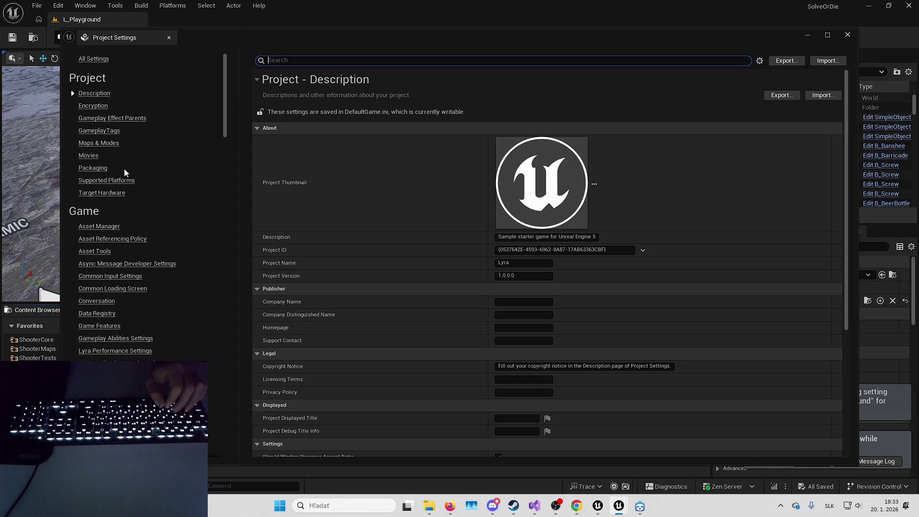
Show the Asset Manager settings and inspect the Map asset type's entries.
click(102, 228)
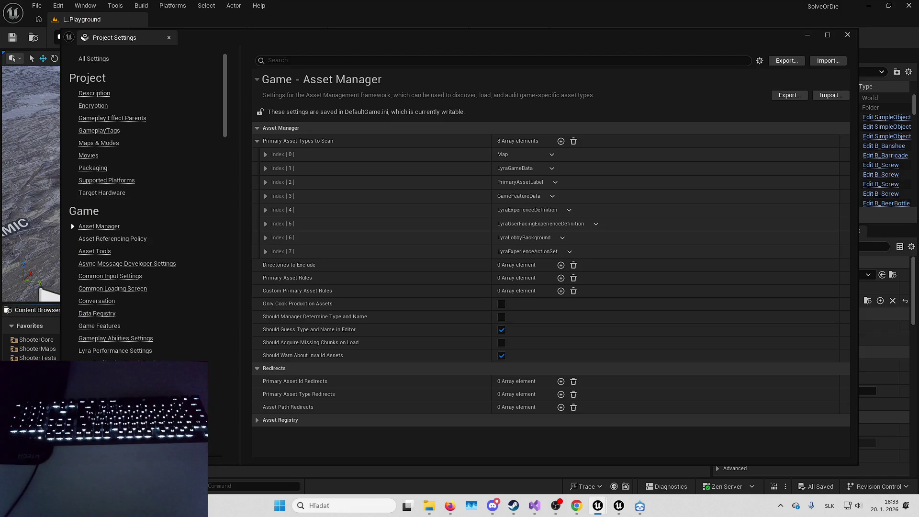
click(95, 93)
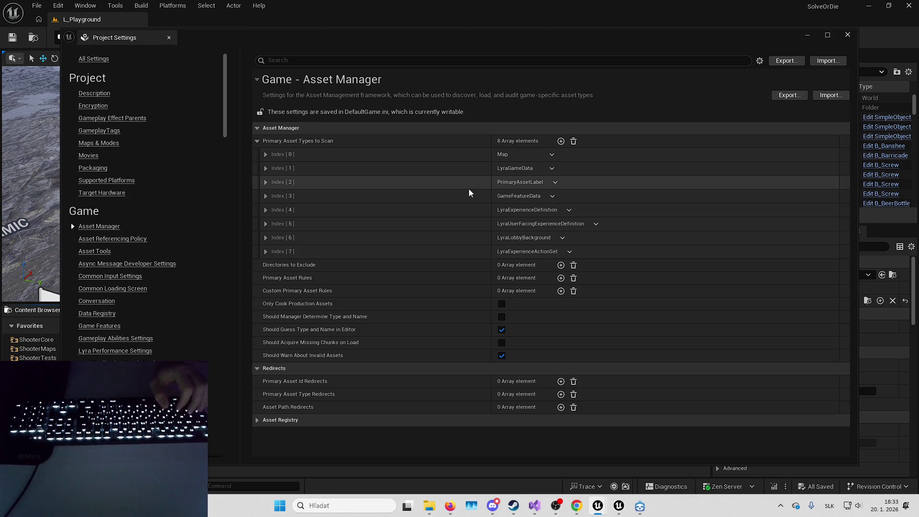
click(470, 158)
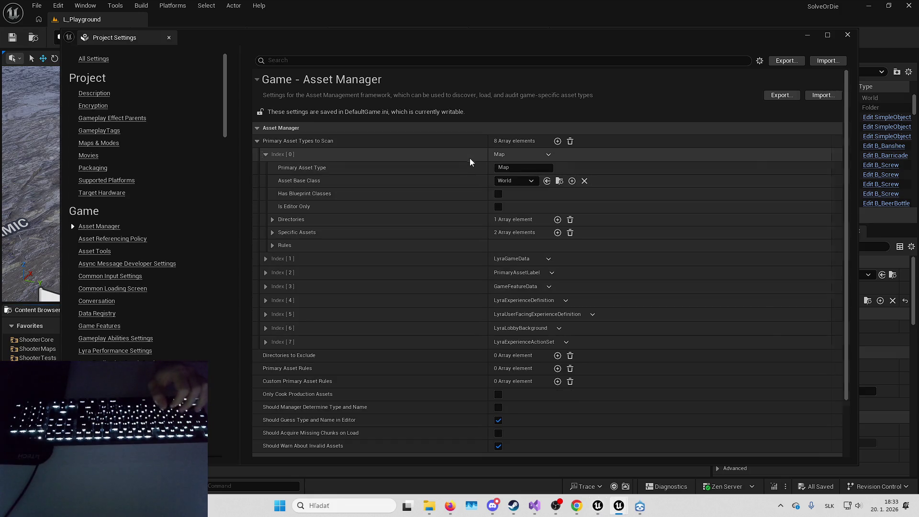
click(464, 220)
click(464, 231)
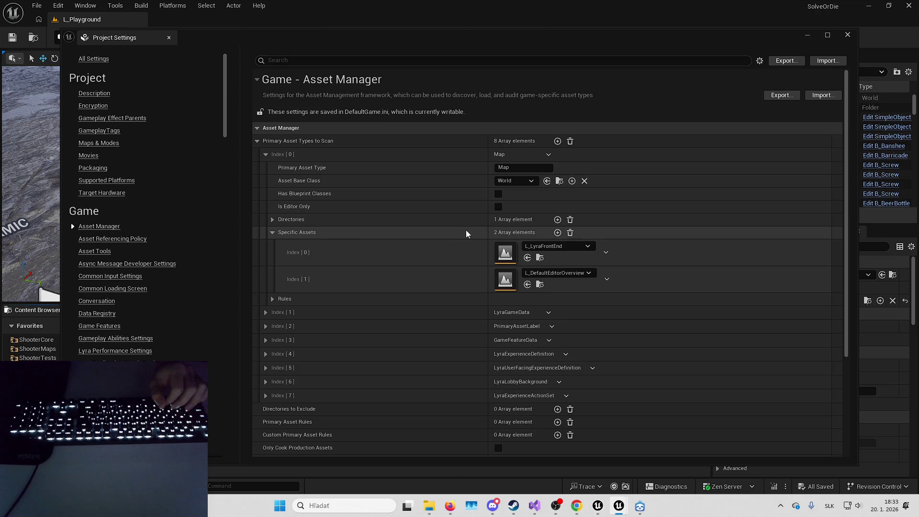
click(467, 231)
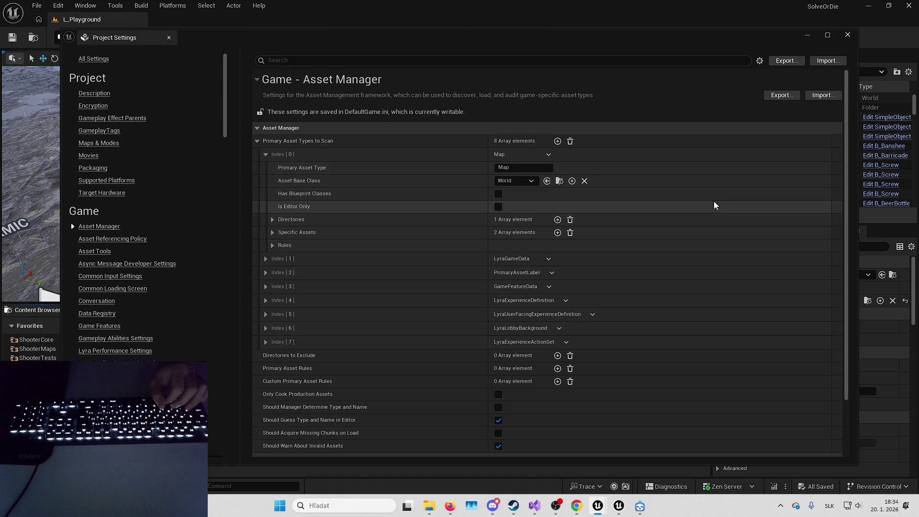
Add /Game/Horror/Experiences as a second LyraExperienceDefinition scanned directory.
click(361, 301)
scroll(416, 305, down, 5)
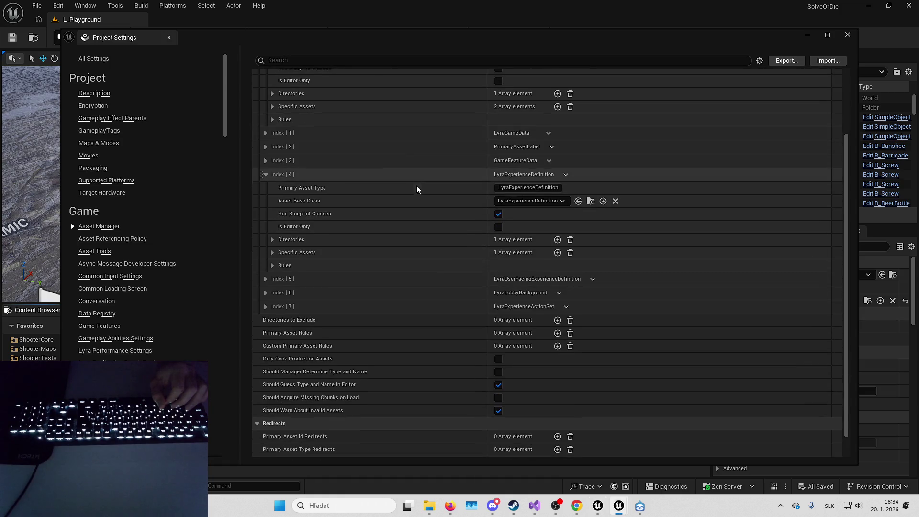
click(424, 239)
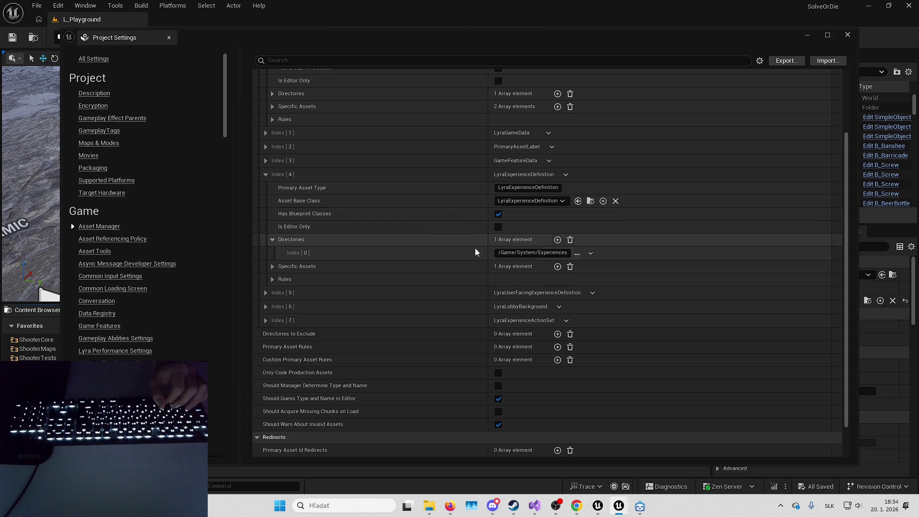
click(558, 239)
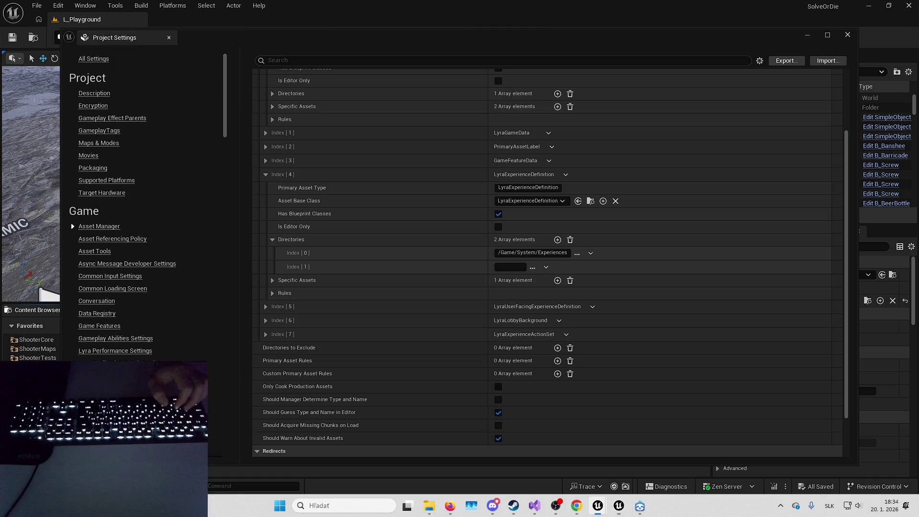
text(/Game/Horror/Experiences)
Review the LyraUserFacingExperienceDefinition and LyraLobbyBackground entries, then put Project Settings away.
scroll(645, 266, down, 1)
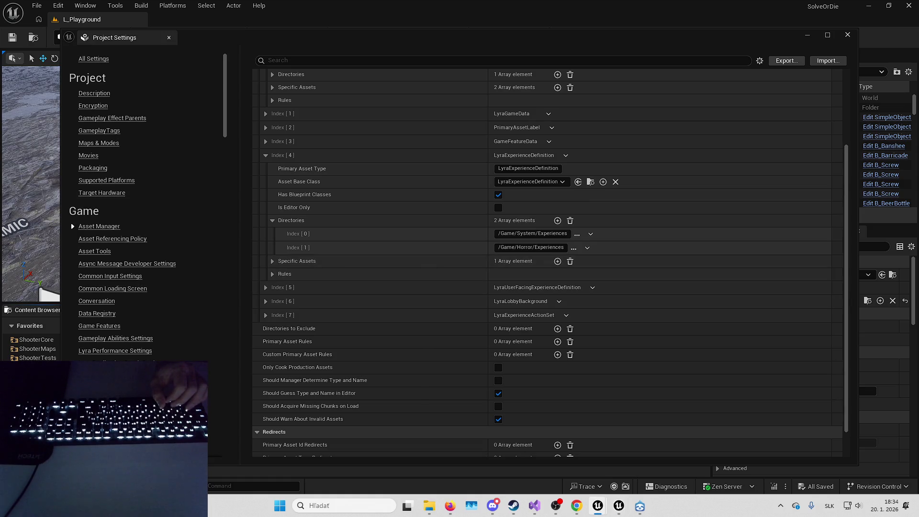
click(398, 287)
click(481, 357)
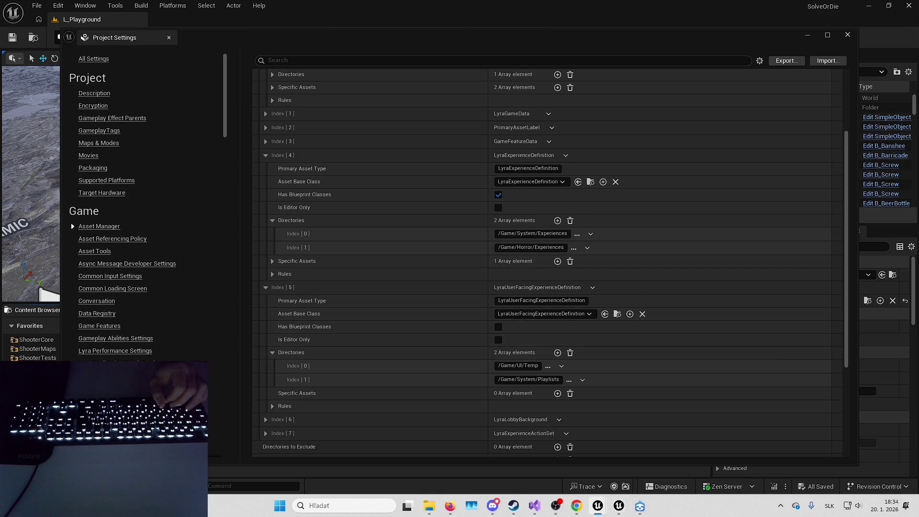
scroll(476, 304, down, 5)
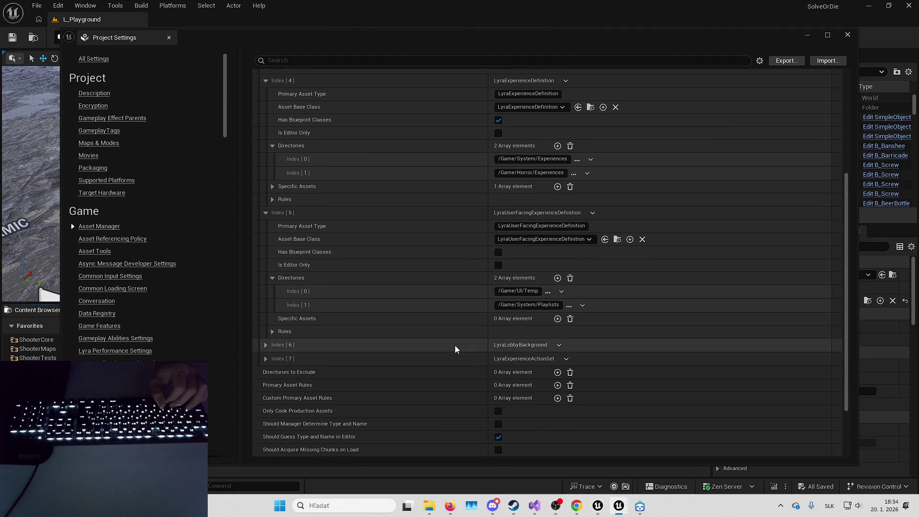
click(456, 346)
scroll(438, 276, down, 2)
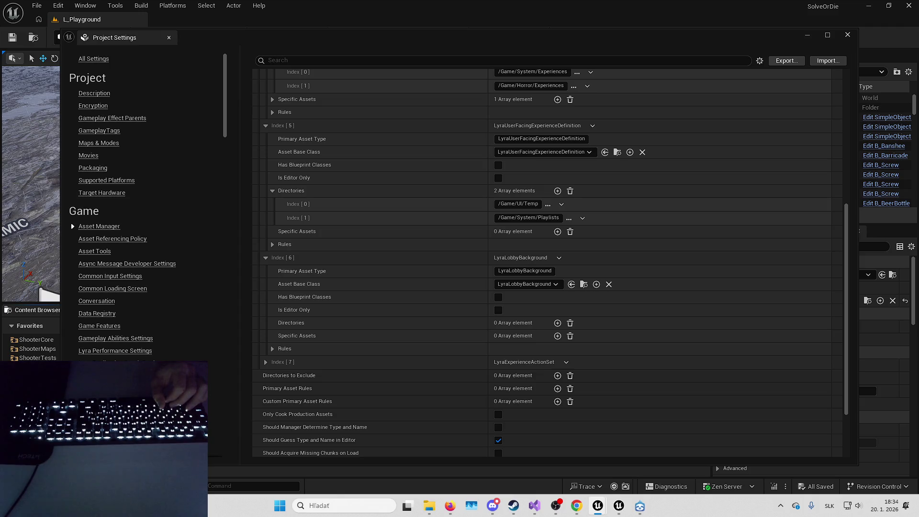
scroll(410, 308, down, 1)
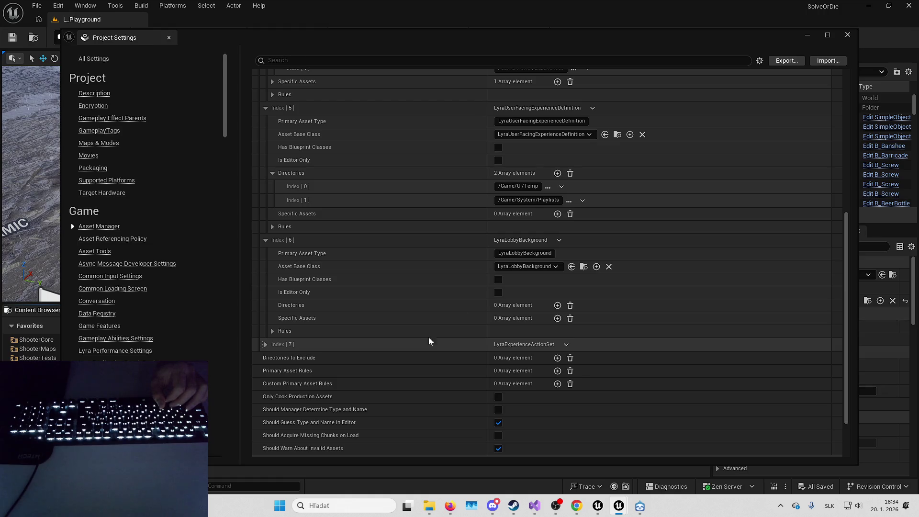
click(809, 36)
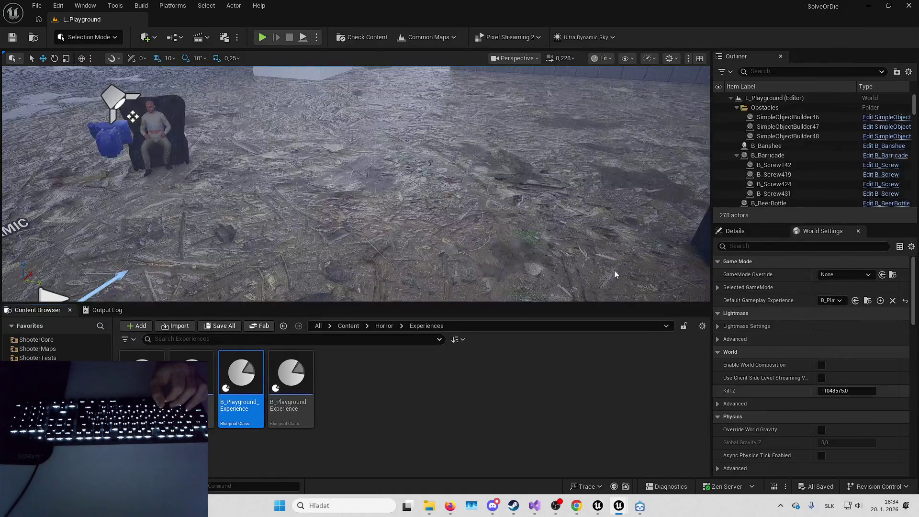
Play-test the level, eject from the player, and stop the session.
click(263, 37)
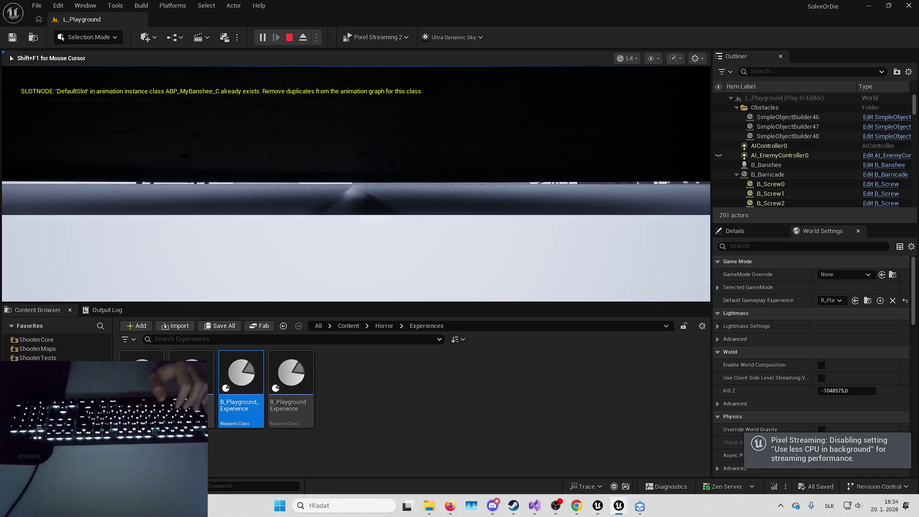
key(F8)
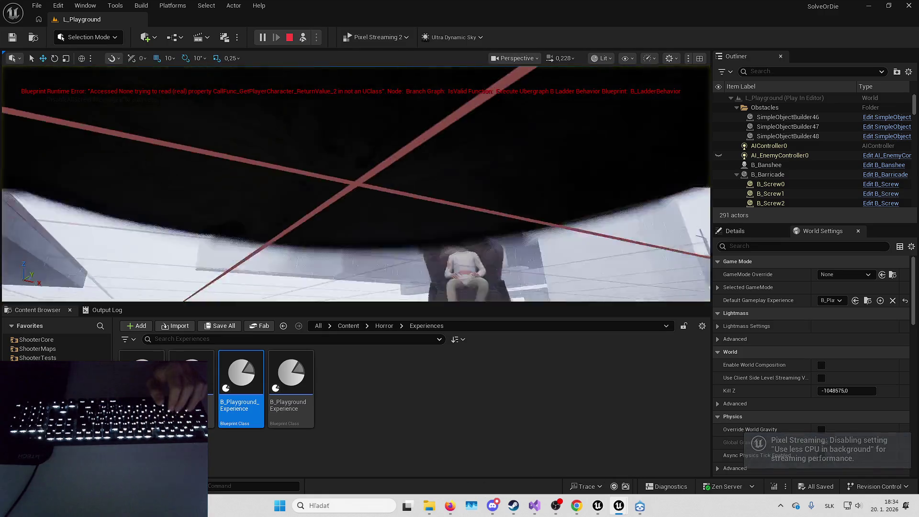
key(Escape)
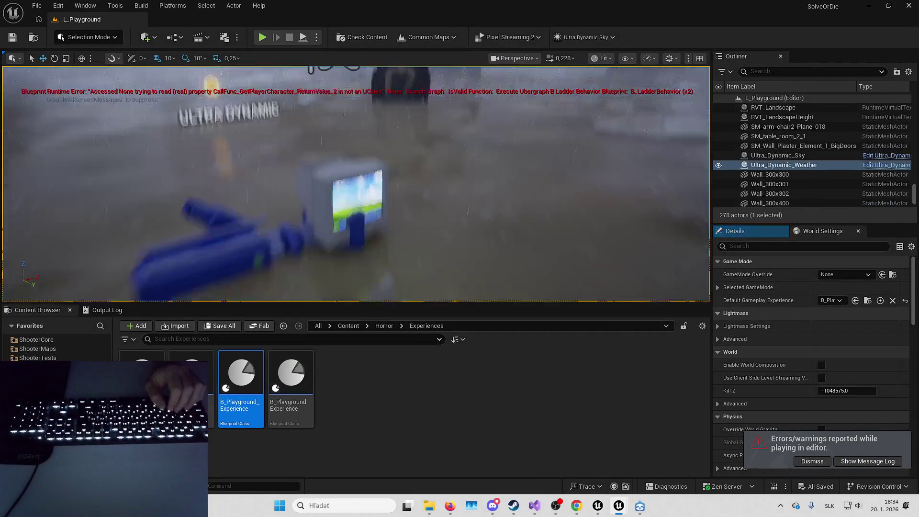
Select the security PC, frame it, and drag it to a new spot.
click(354, 197)
key(f)
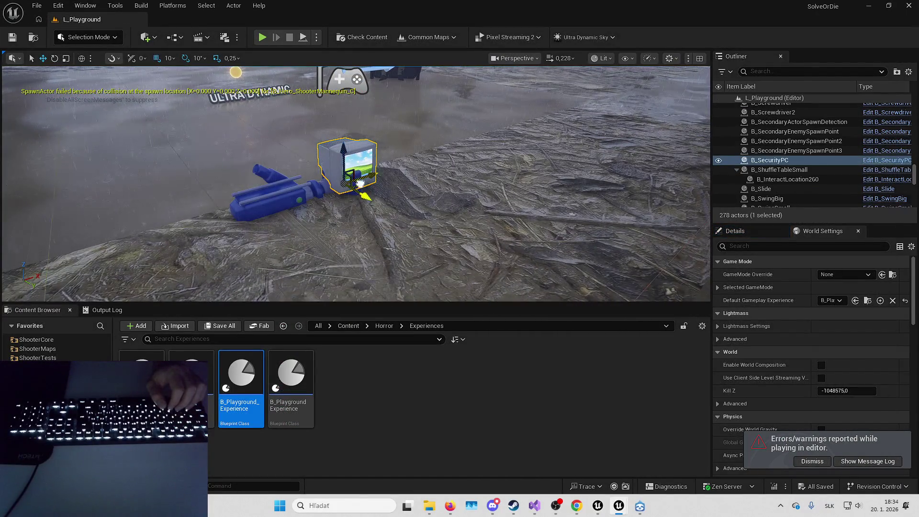
drag(357, 186, 177, 129)
Play-test the level again and eject to roam the running session.
click(262, 37)
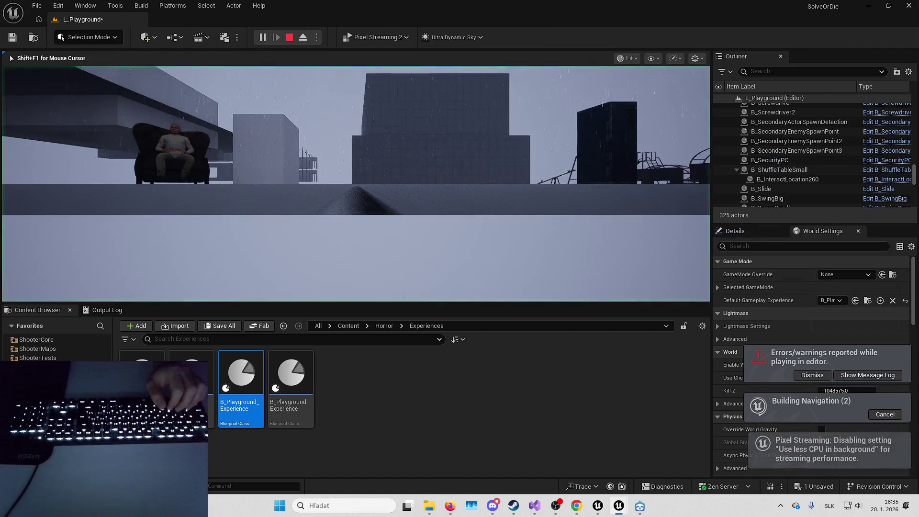
key(F8)
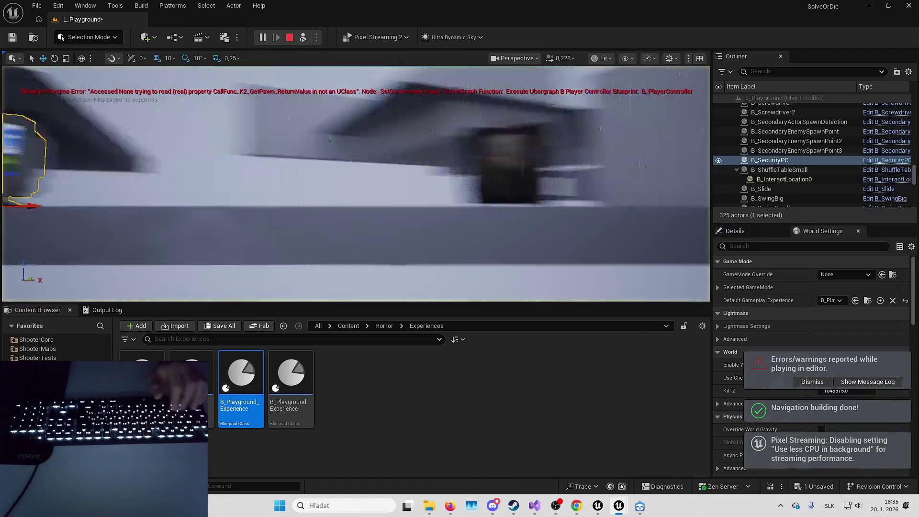
key(f)
scroll(790, 144, up, 10)
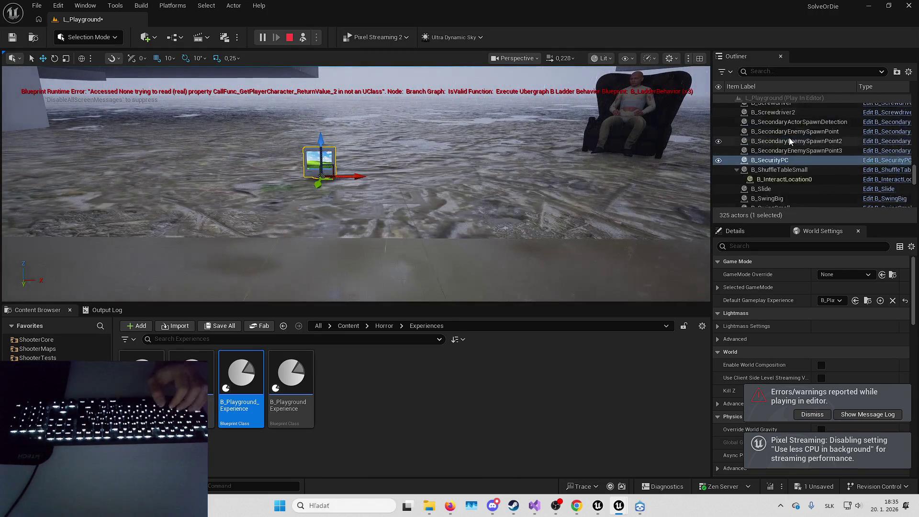
scroll(790, 144, up, 15)
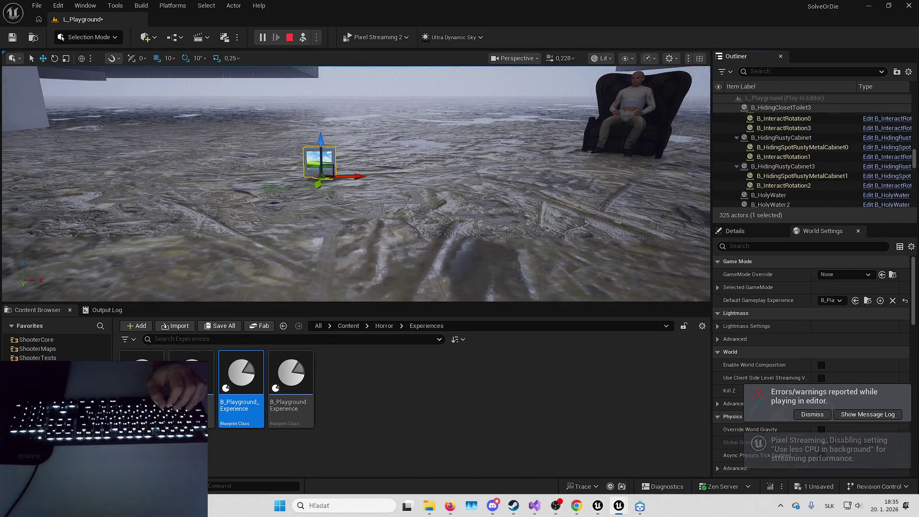
scroll(790, 143, up, 4)
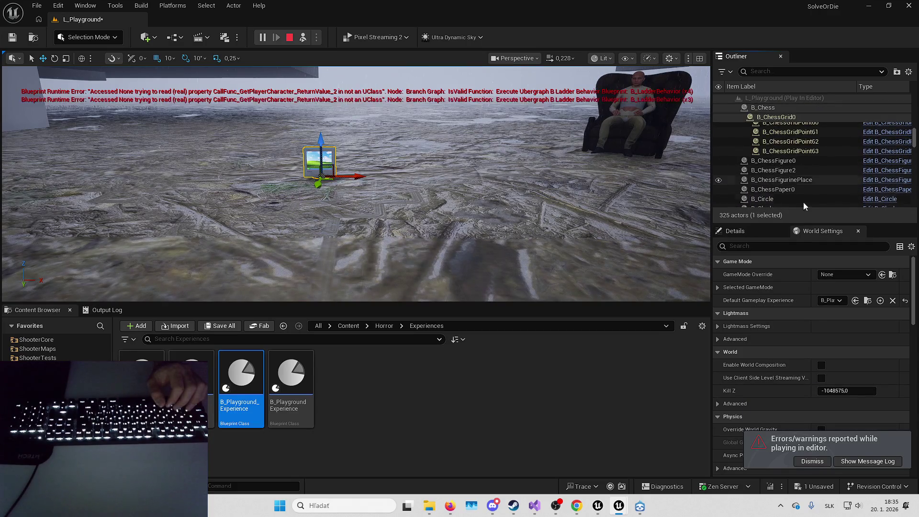
drag(809, 223, 809, 284)
Search the Outliner for 'b_her', then 'simpl', and stop the play session.
click(780, 72)
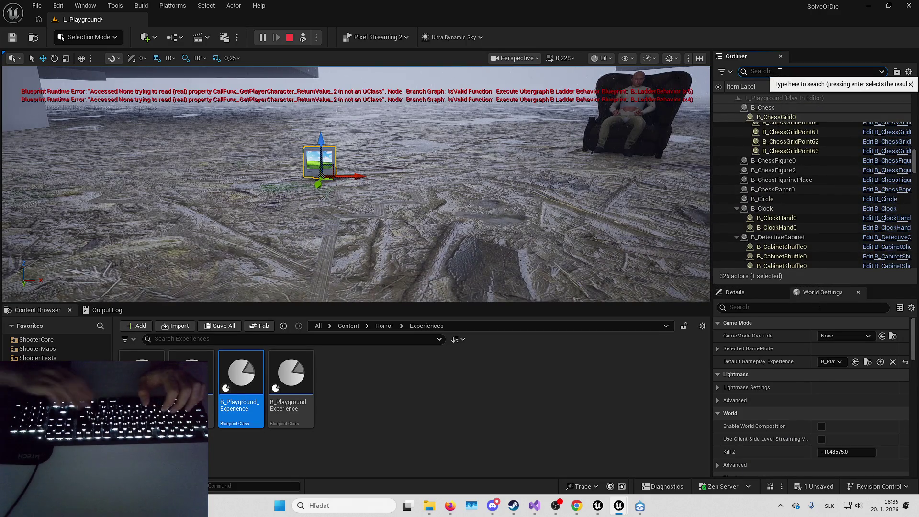
text(b_her)
key(ctrl+a)
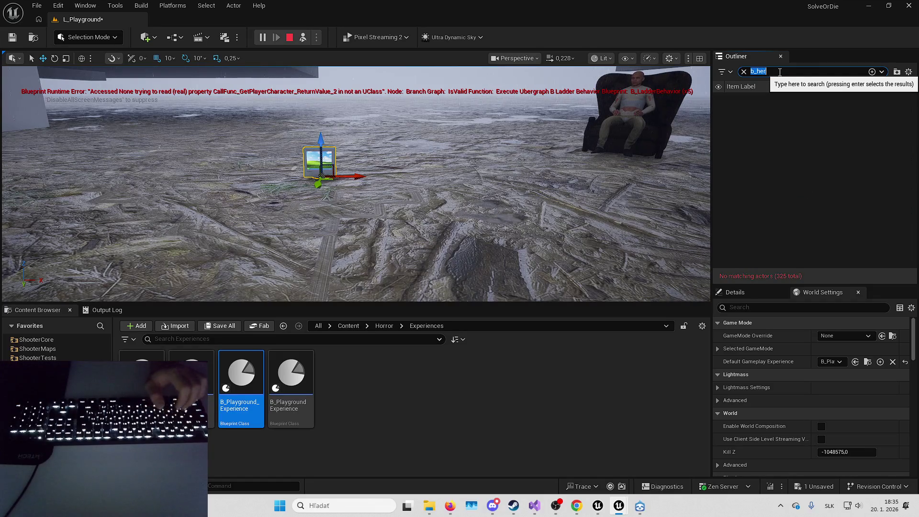
text(simpl)
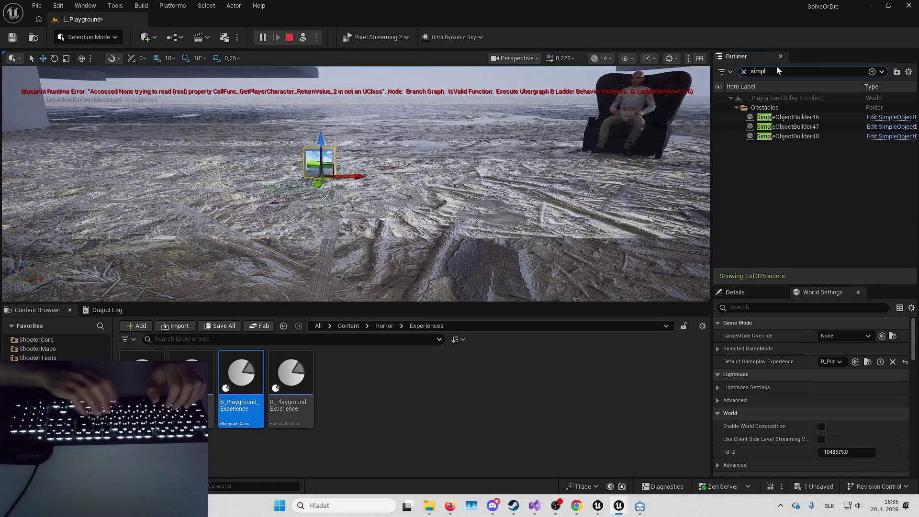
key(Escape)
click(290, 37)
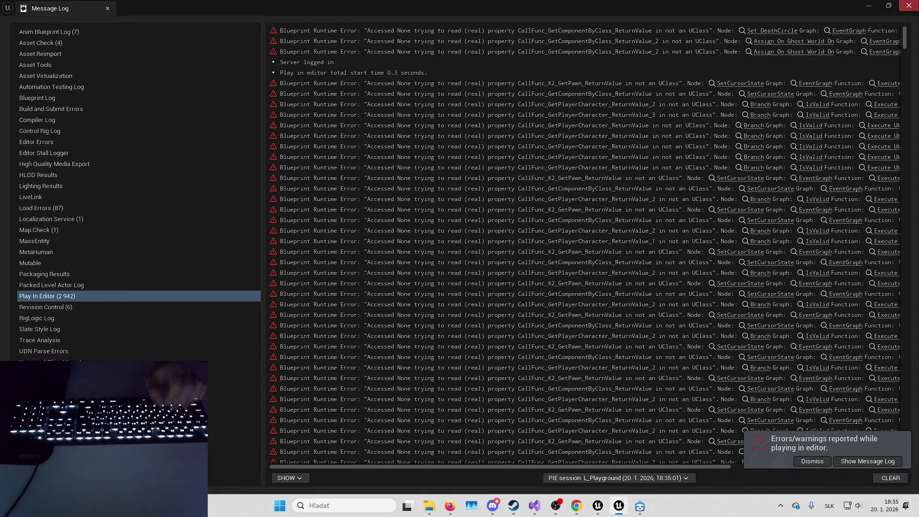
Close the Message Log and check the Play mode options without changing them.
click(909, 6)
click(317, 37)
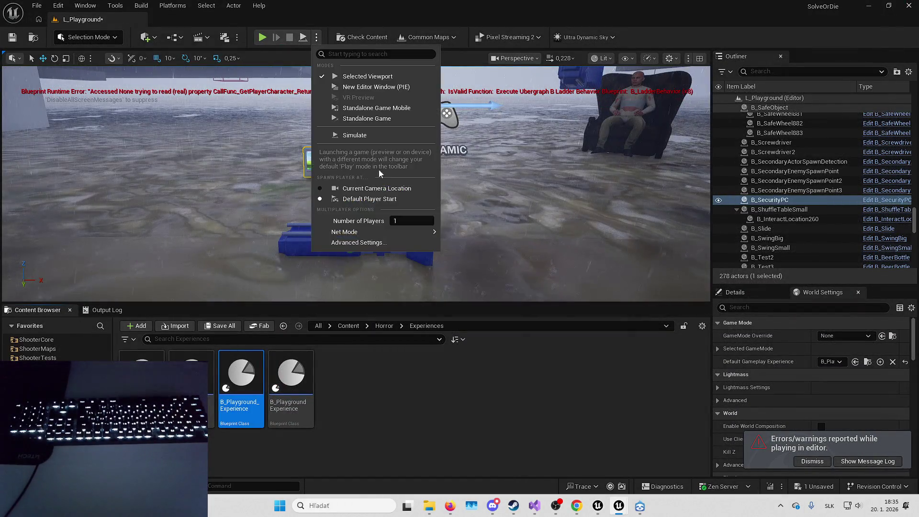
mouse_move(404, 232)
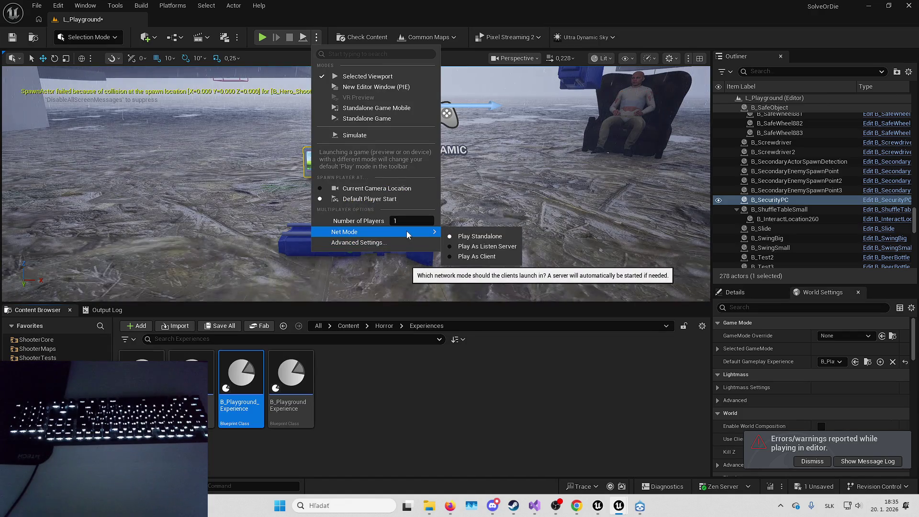
click(389, 199)
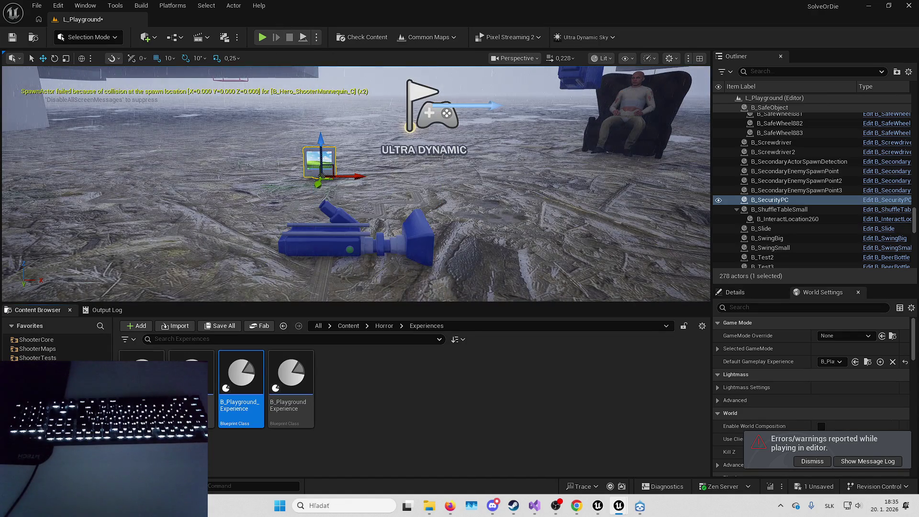
Select and frame the blue Banshee figure, then deselect it.
click(412, 227)
key(f)
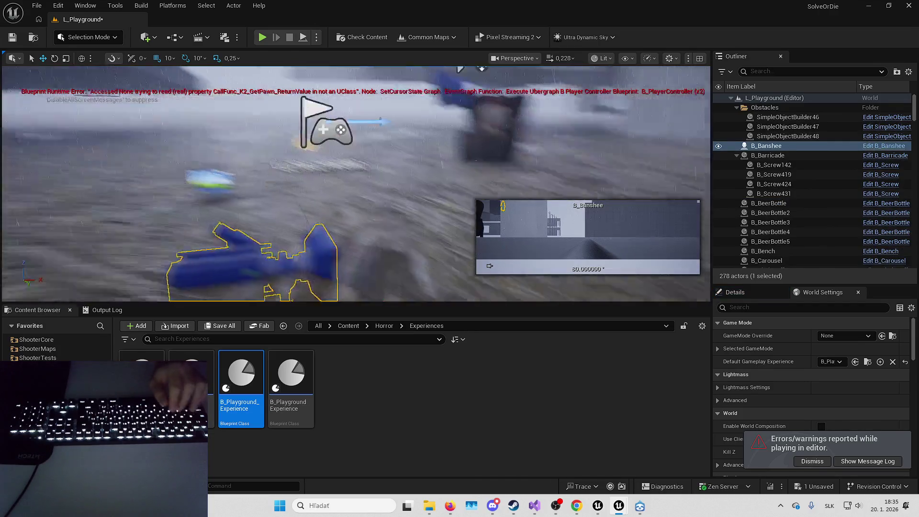
key(Escape)
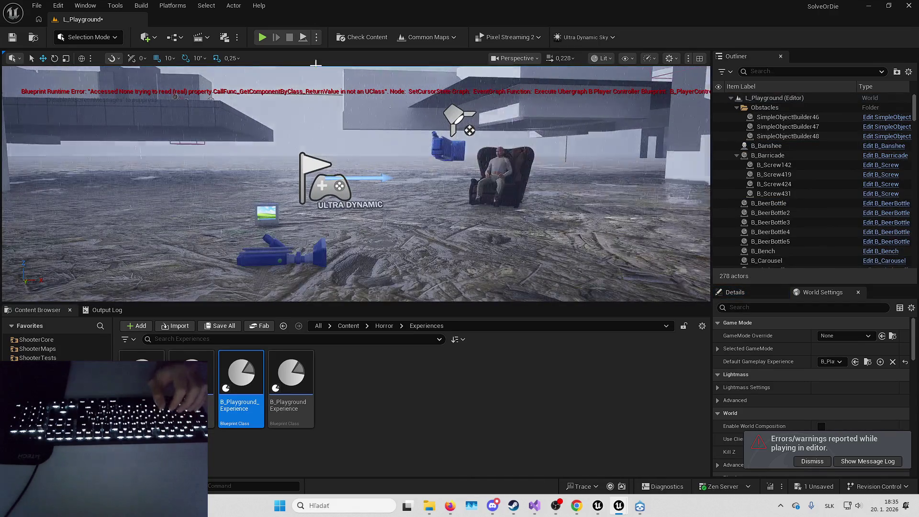
Play-test the level again, stop it, and open the B_Playground_Experience blueprint.
click(262, 37)
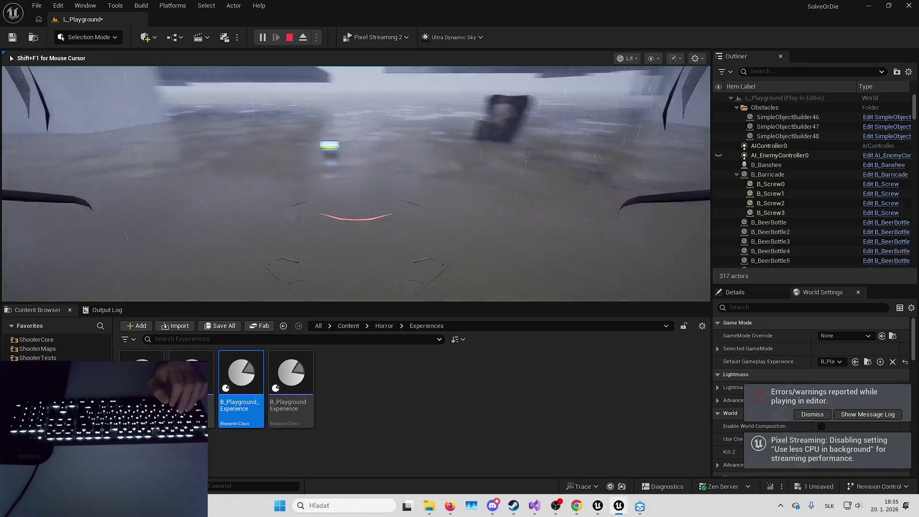
key(F8)
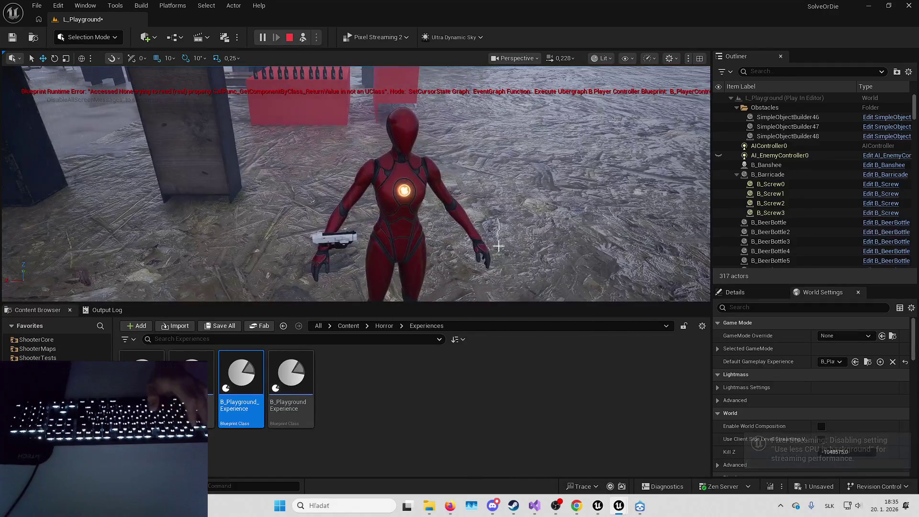
key(Escape)
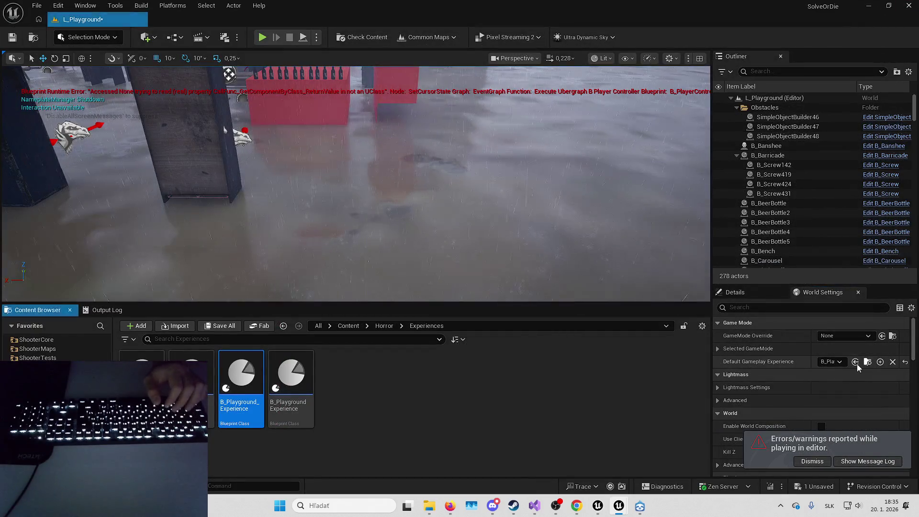
click(858, 364)
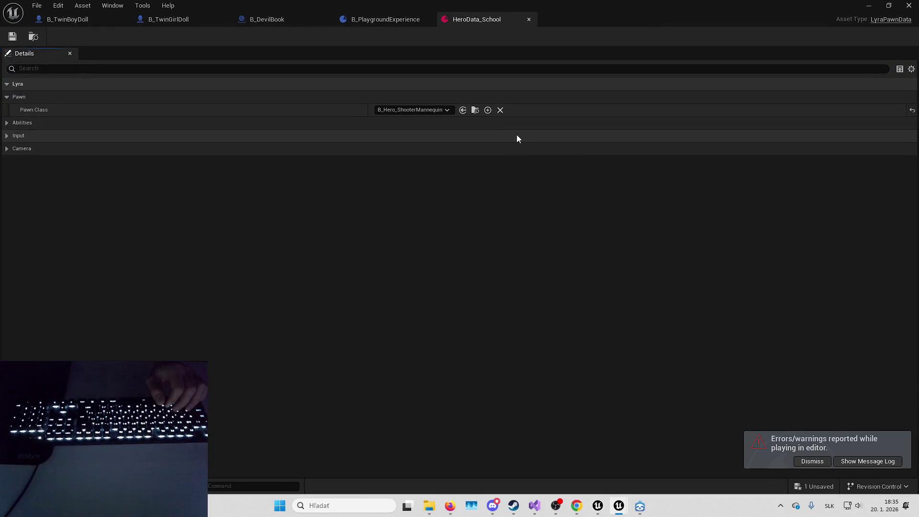
Replace HeroData_School's pawn class B_Hero_ShooterMannequin with B_Hero and save the asset.
click(431, 111)
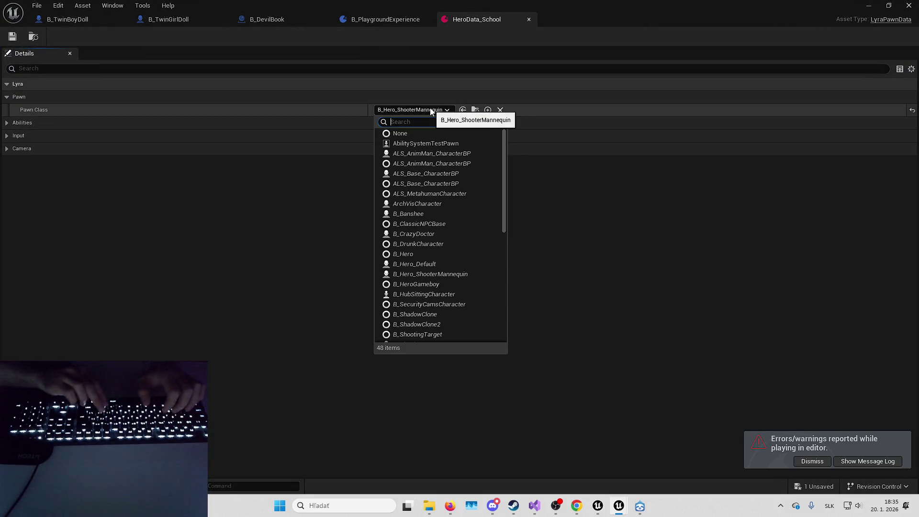
text(b_hero)
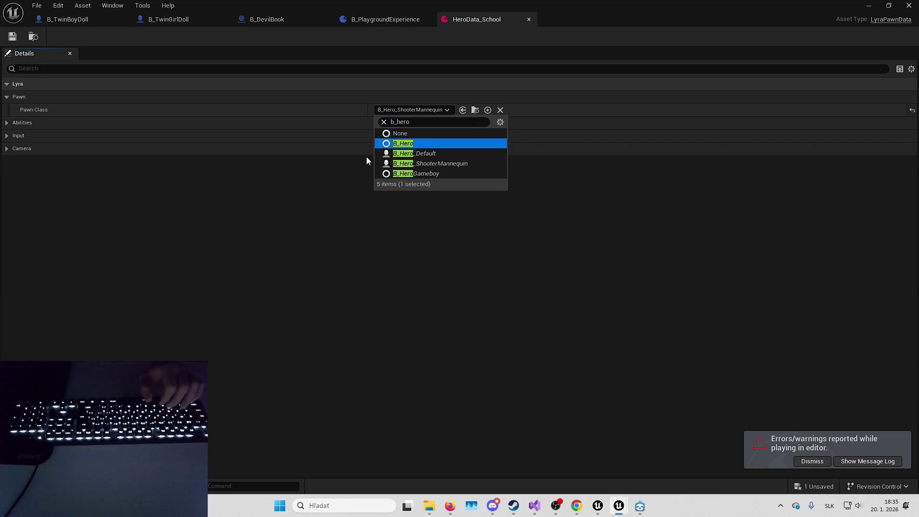
key(Return)
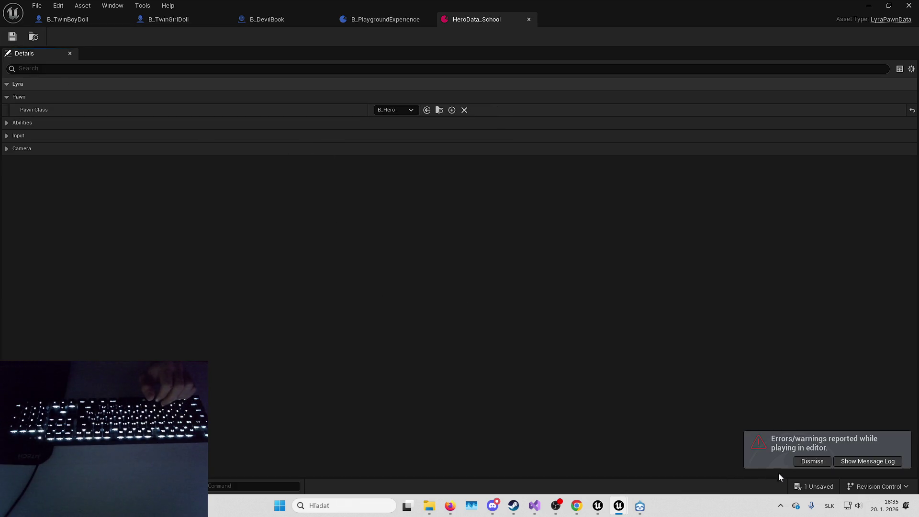
click(812, 461)
click(815, 486)
click(536, 360)
click(867, 7)
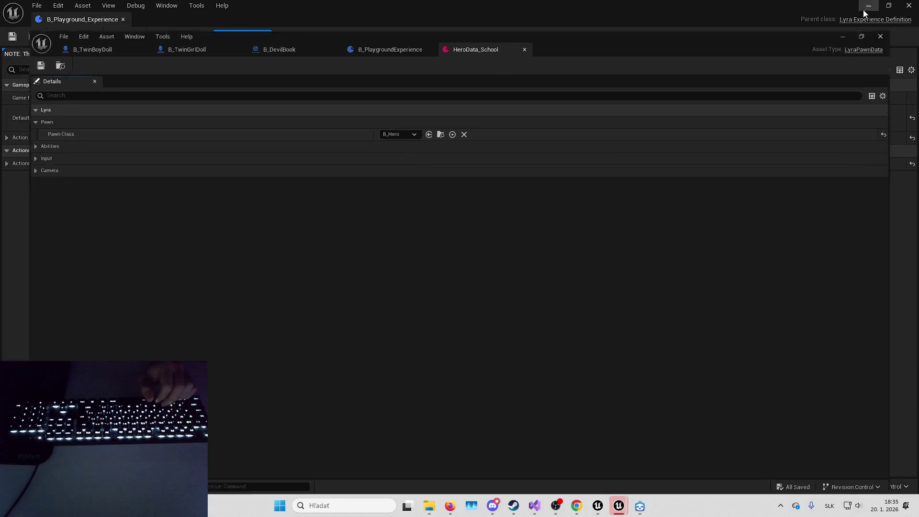
click(868, 5)
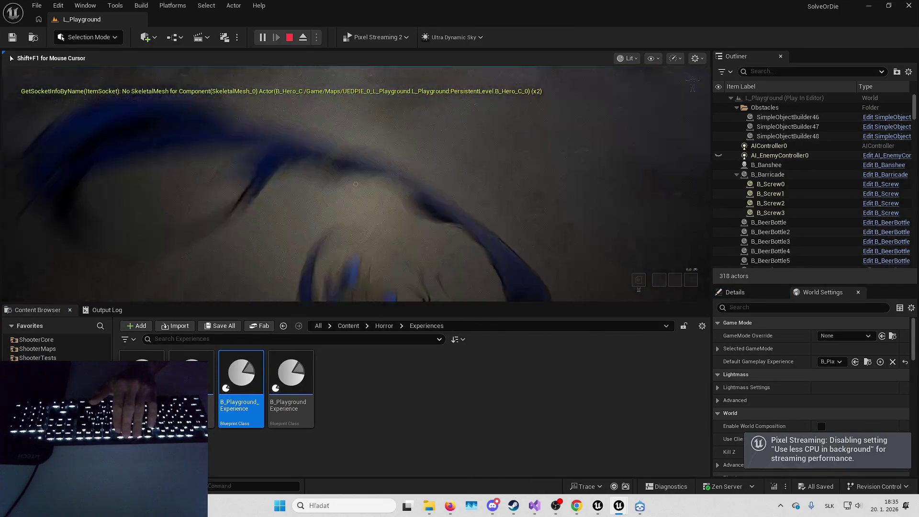
Eject from the pawn, select the blue hero, and open it via 'Edit B_Hero'.
key(F8)
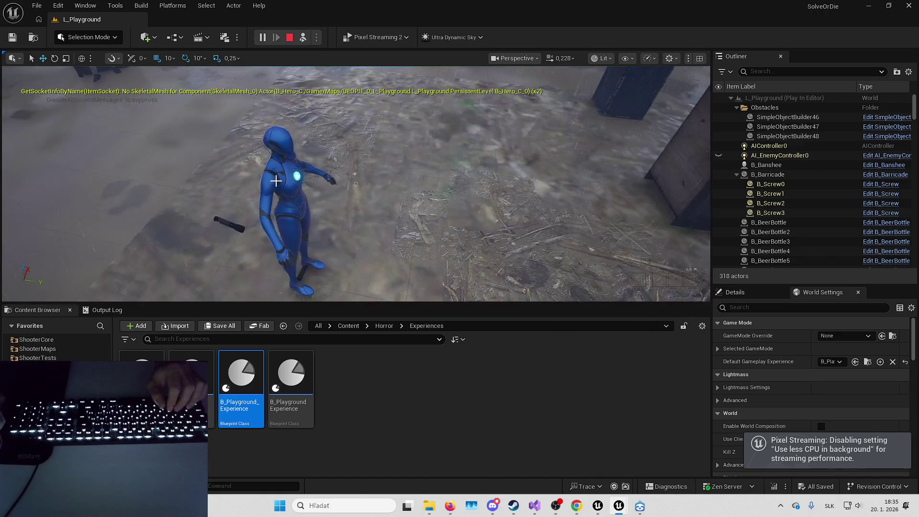
click(276, 180)
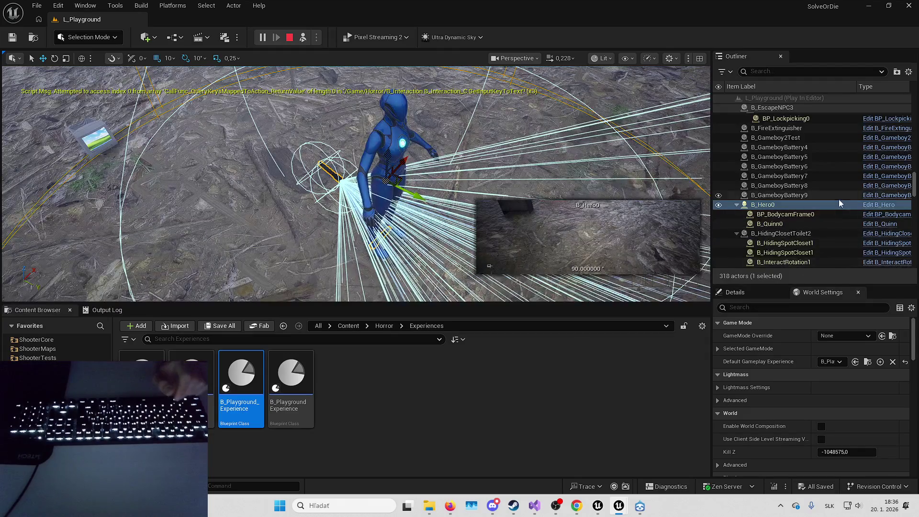
click(878, 205)
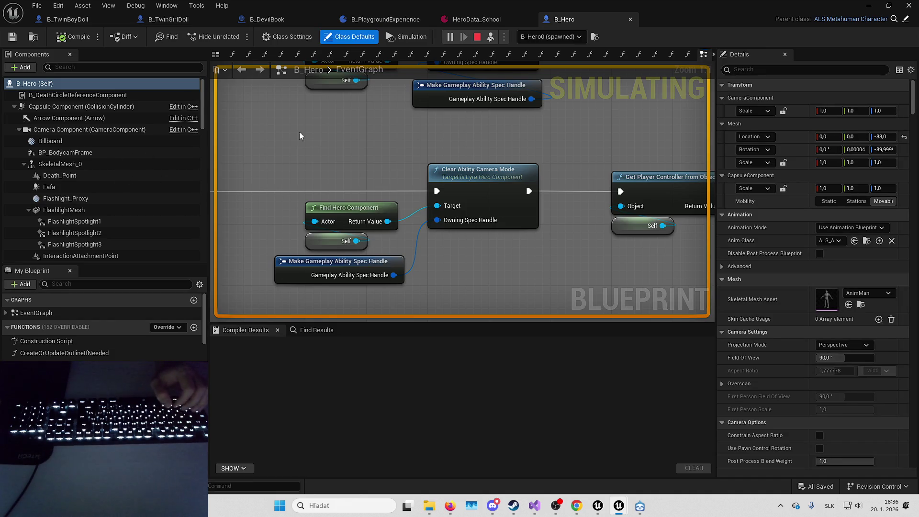
Switch B_Hero to its Viewport preview, stop the play session, and close the Message Log.
right_click(336, 120)
click(287, 123)
click(227, 54)
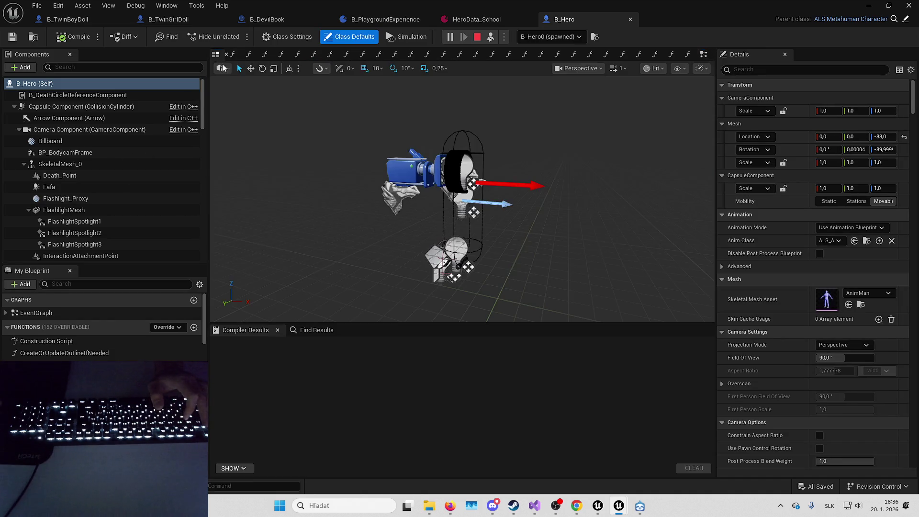
key(Escape)
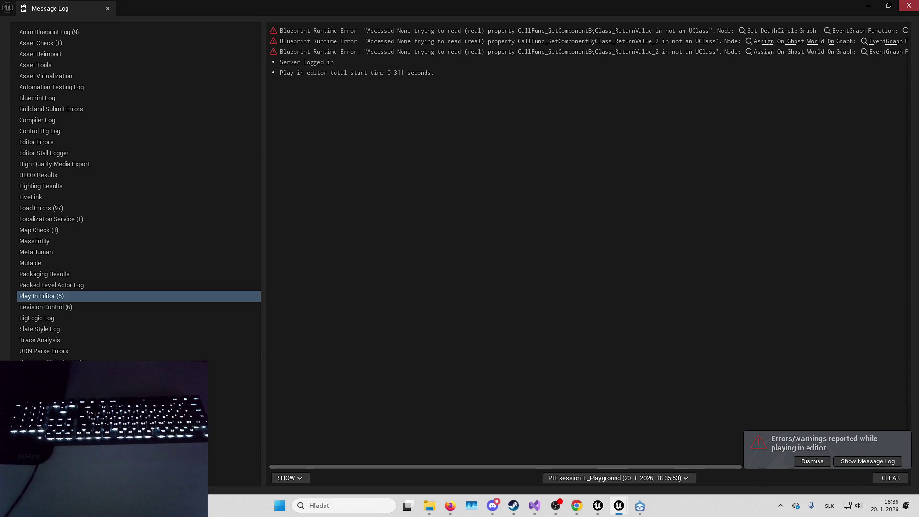
click(908, 6)
Review B_Hero's components, including Pawn Ext Component, then play the level again.
scroll(134, 153, down, 5)
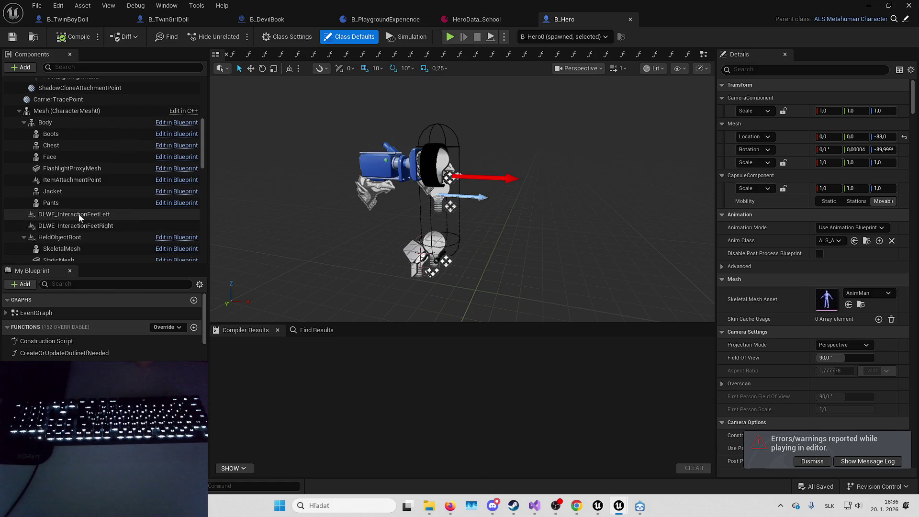
scroll(81, 213, down, 5)
scroll(88, 209, down, 3)
click(85, 196)
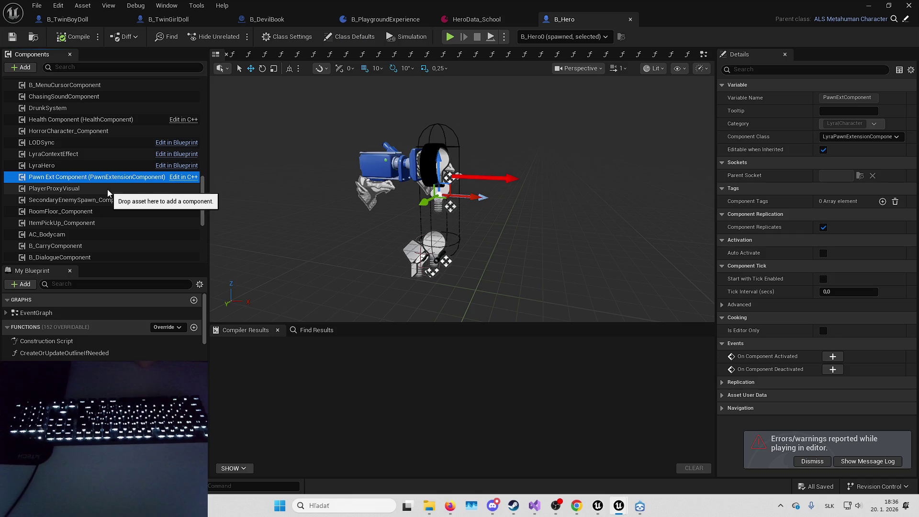
scroll(107, 189, down, 3)
scroll(79, 125, down, 6)
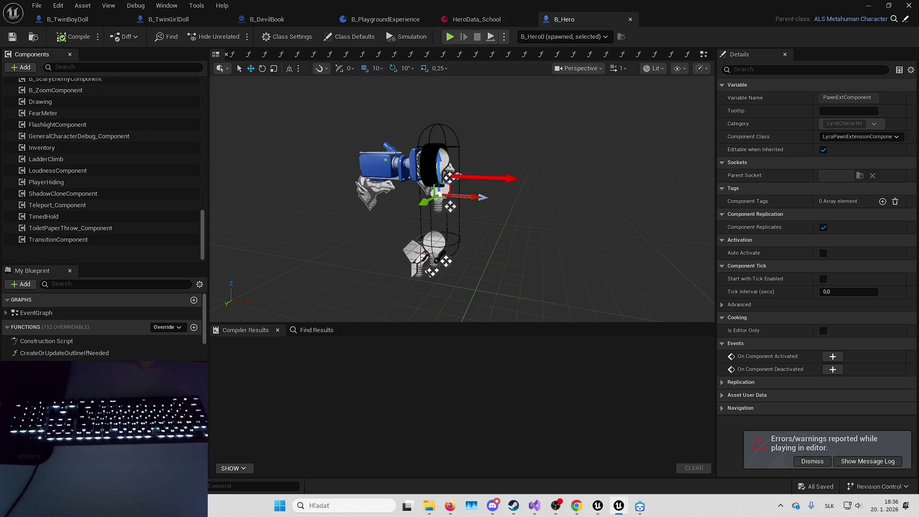
click(871, 5)
key(alt+p)
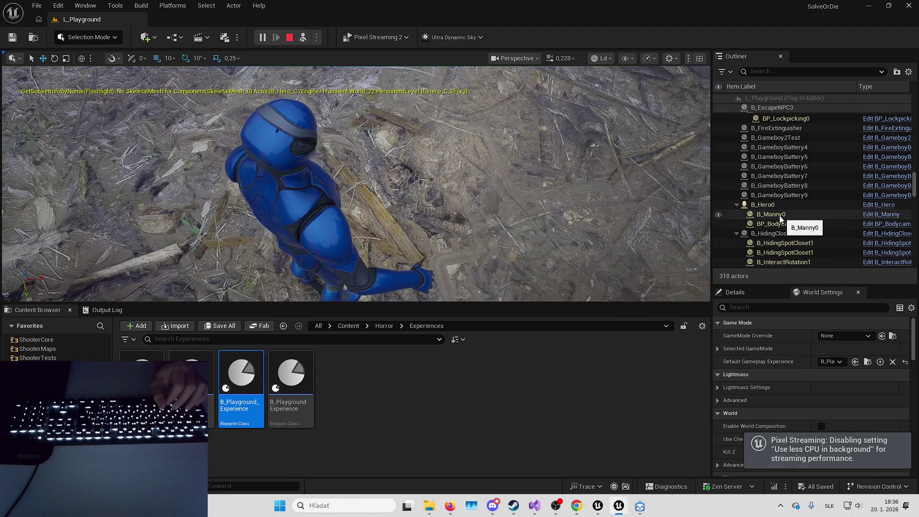
Frame B_Hero0, stop the session, and open the Default Gameplay Experience asset.
click(763, 205)
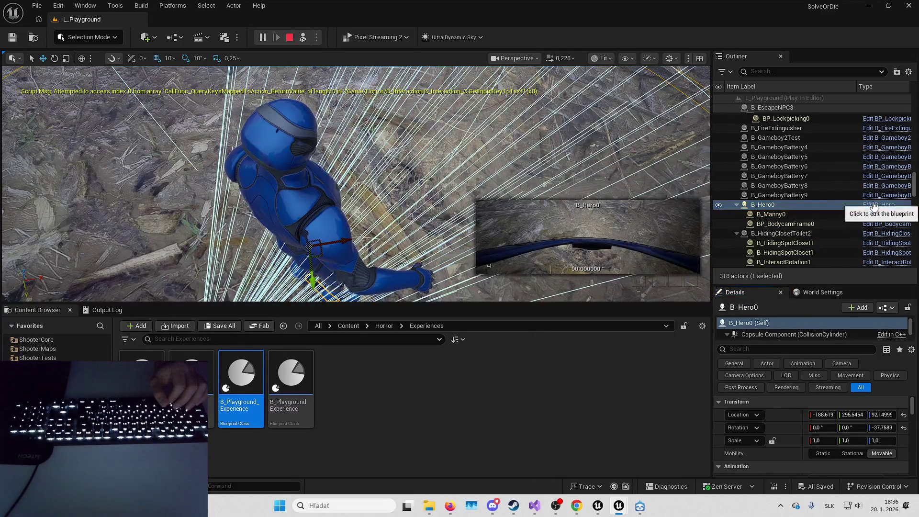
key(f)
key(Escape)
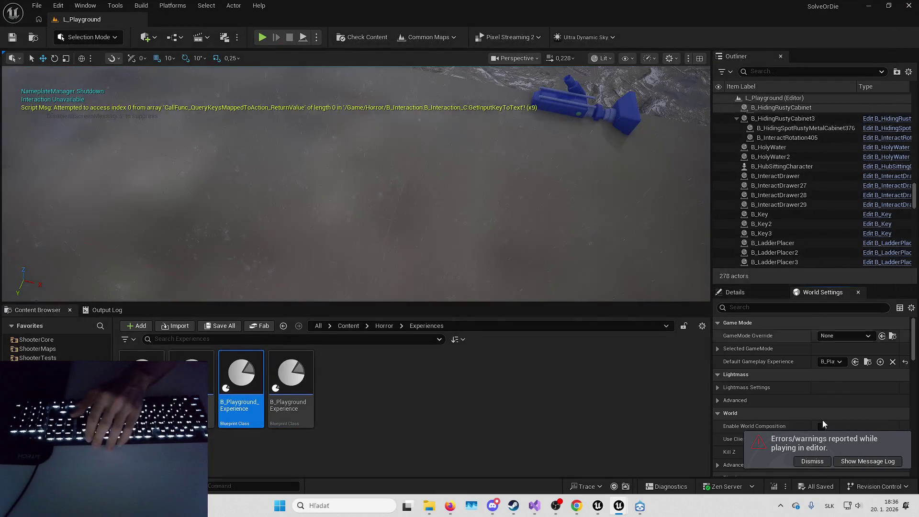
click(812, 461)
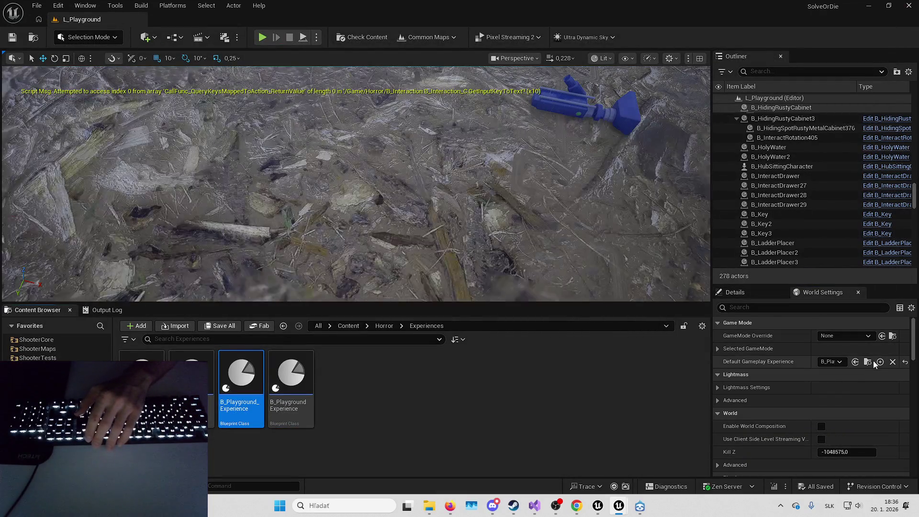
click(868, 361)
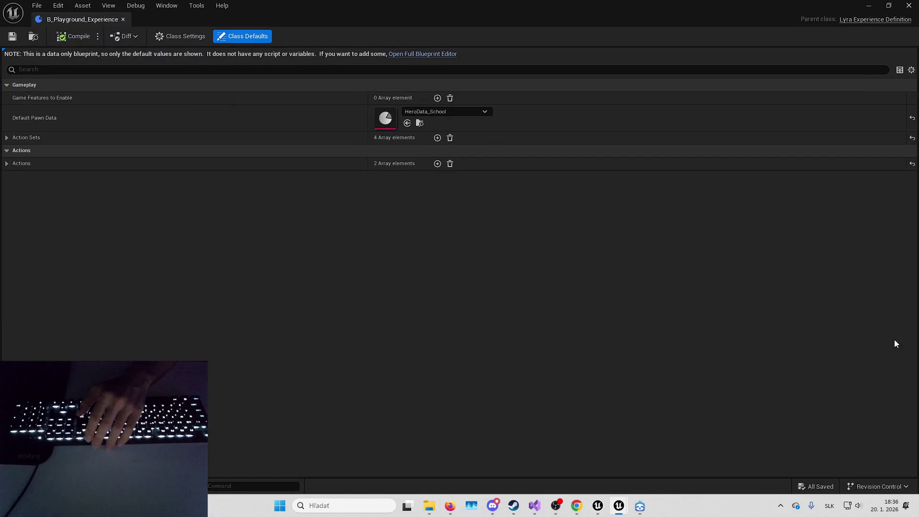
Delete the B_PickRandomCharacter entry at Index [3] of Add Components' Component List.
click(277, 165)
click(285, 192)
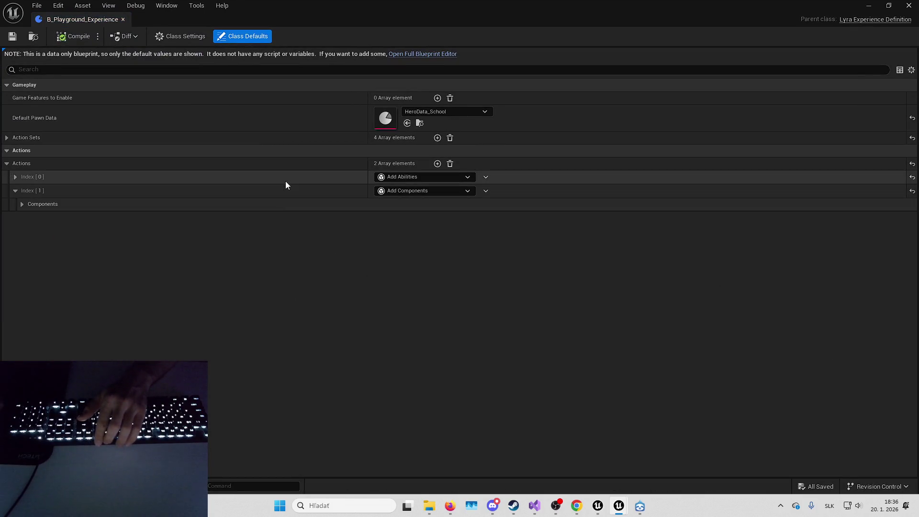
click(278, 205)
click(281, 216)
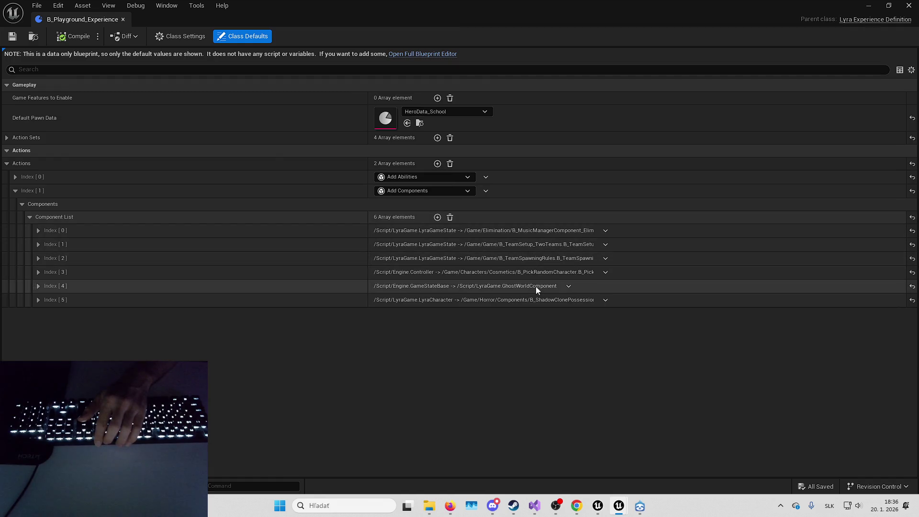
click(550, 275)
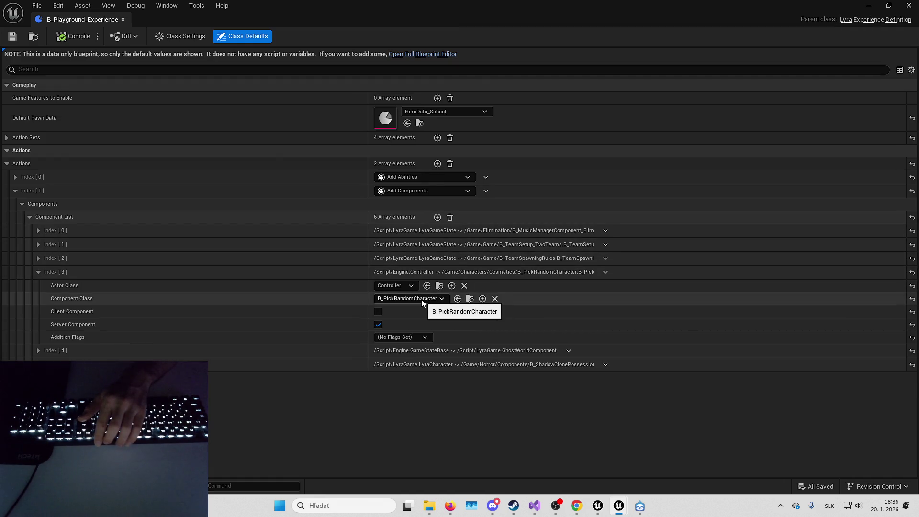
click(607, 272)
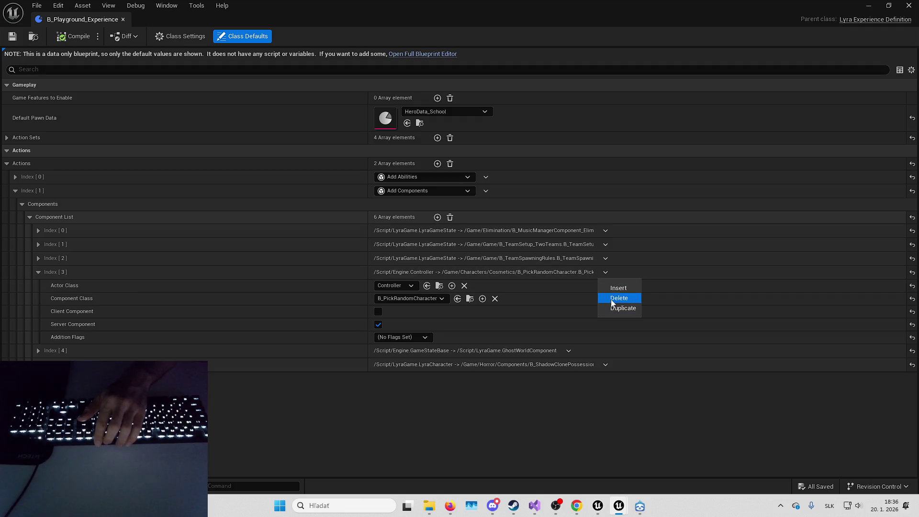
click(613, 298)
Save and close B_Playground_Experience, then play-test the level.
key(ctrl+s)
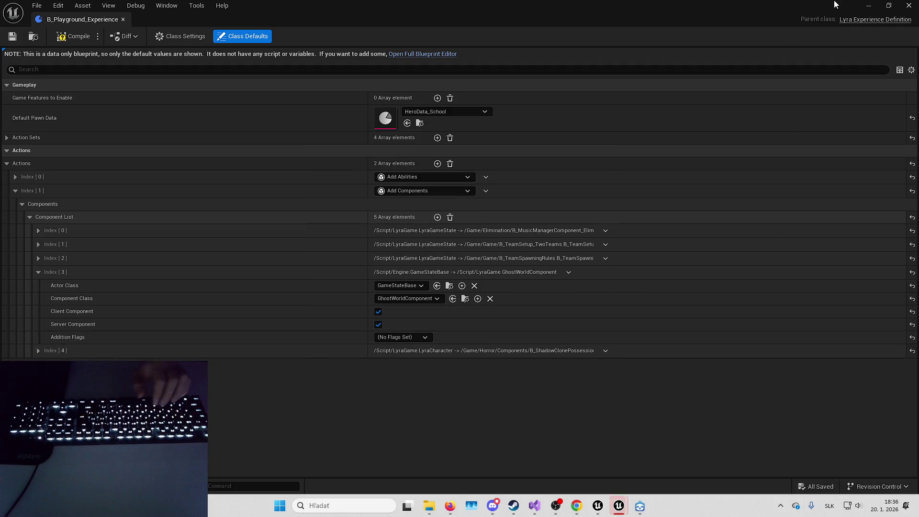
key(alt+F4)
key(alt+p)
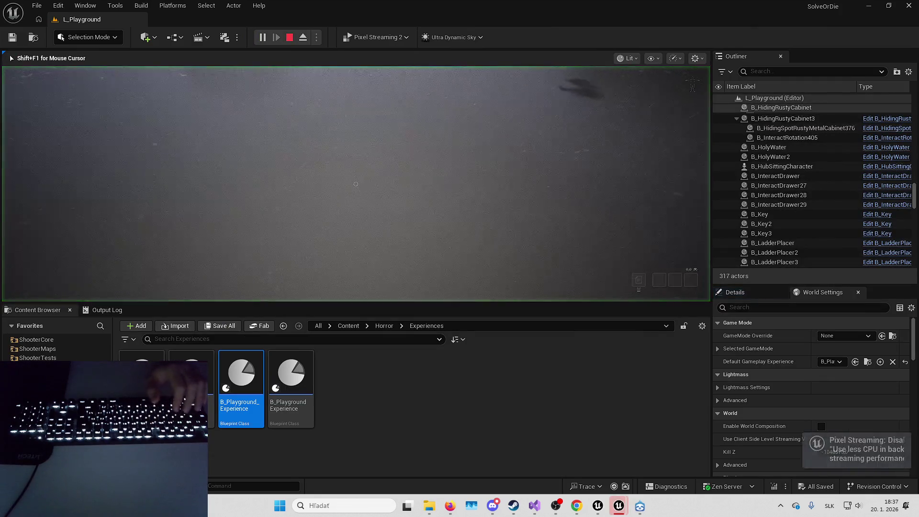
Walk the character briefly, toggle ejecting with F8, and switch the game view to fullscreen.
key(w)
key(a)
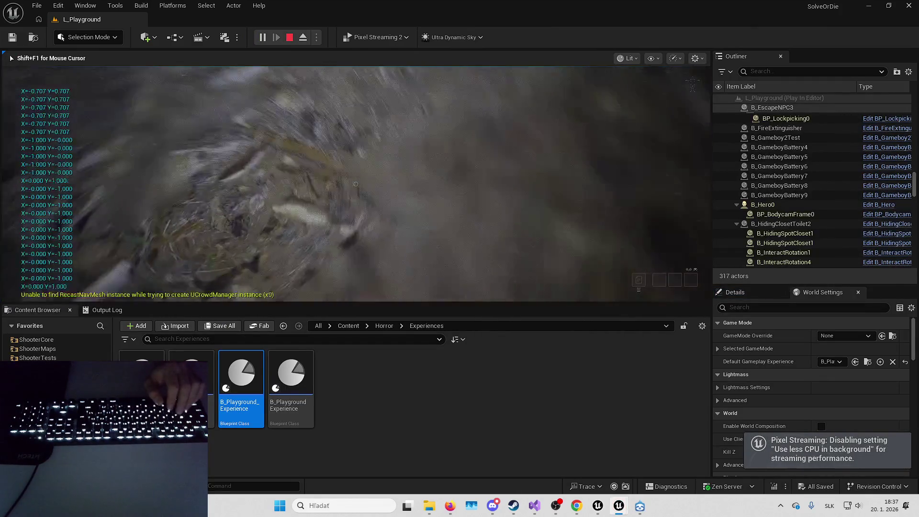
key(F8)
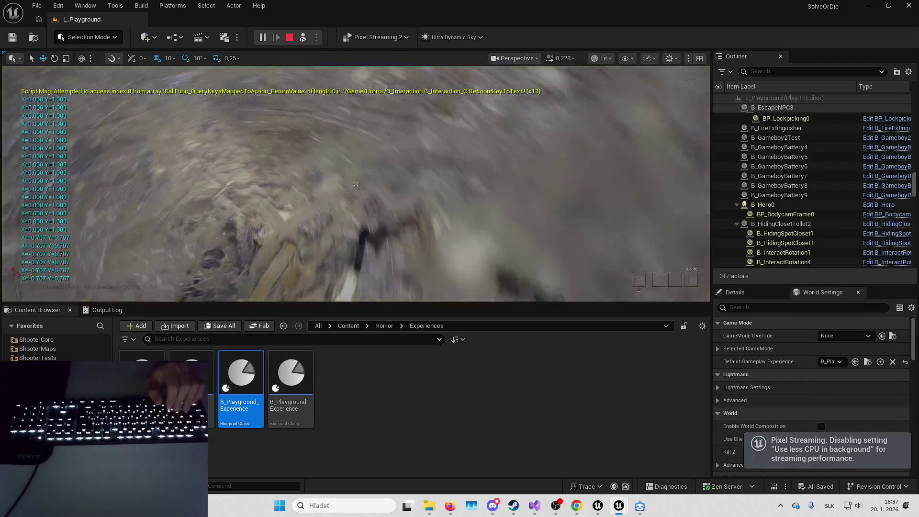
key(F8)
key(F11)
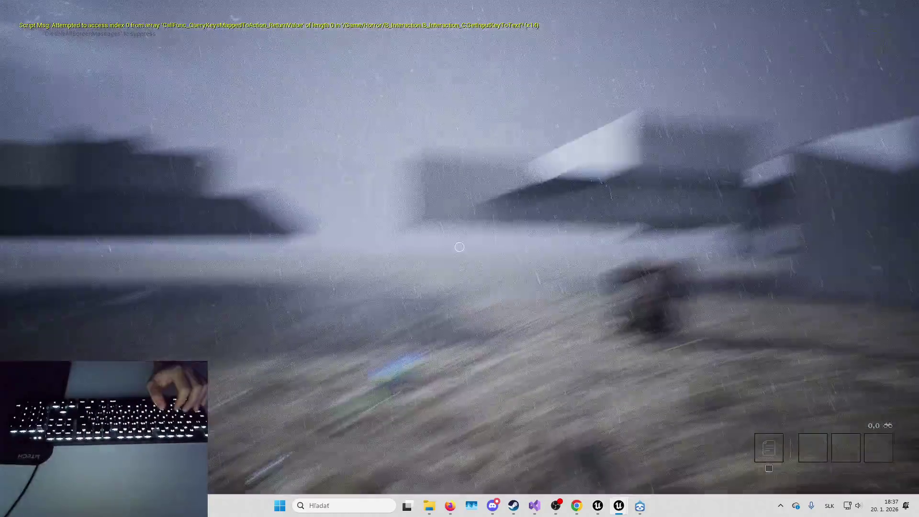
Walk past the red tables to the beer bottles, then pause and open Options.
key(w)
key(d)
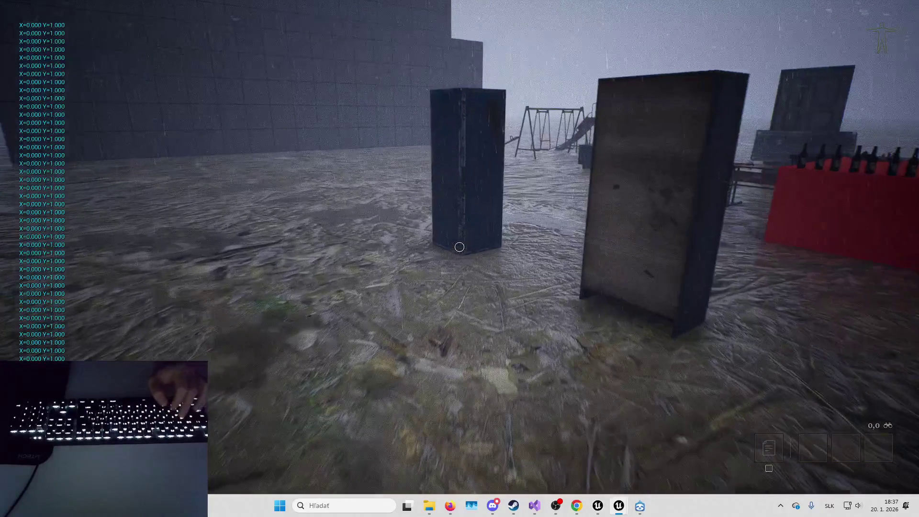
key(w)
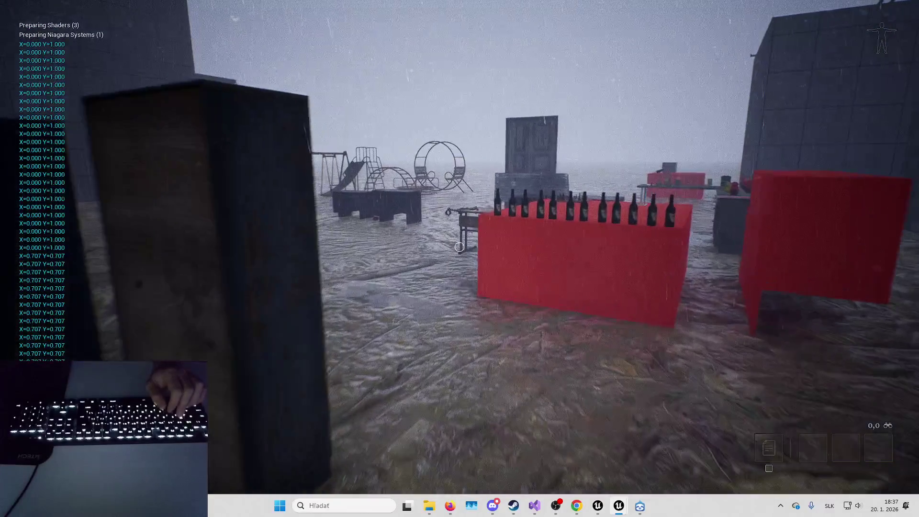
key(w)
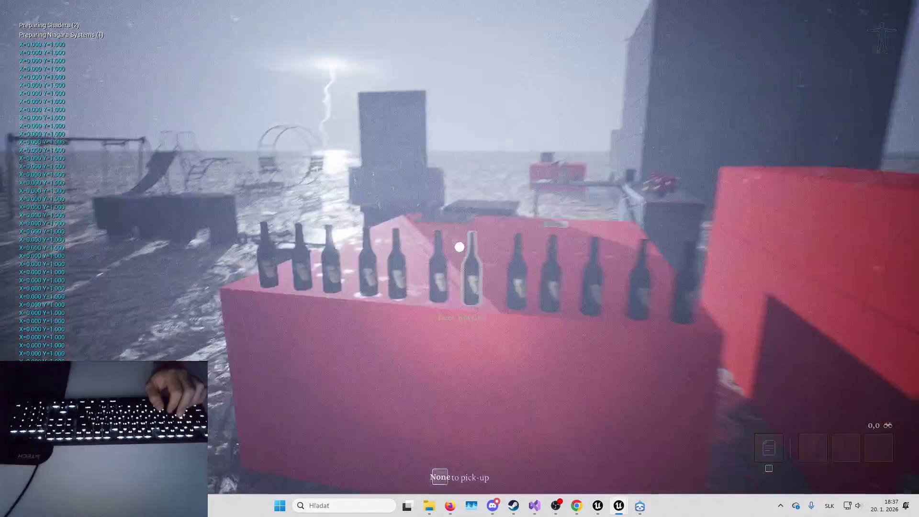
key(w)
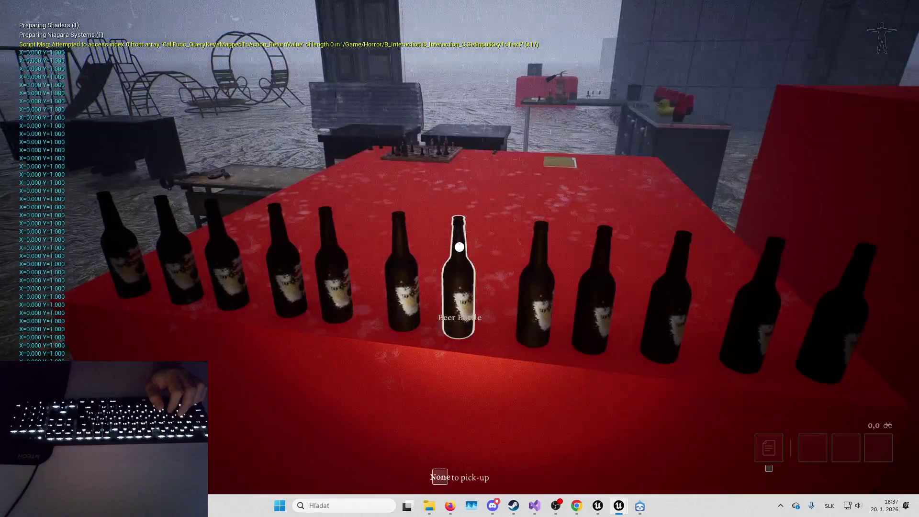
key(a)
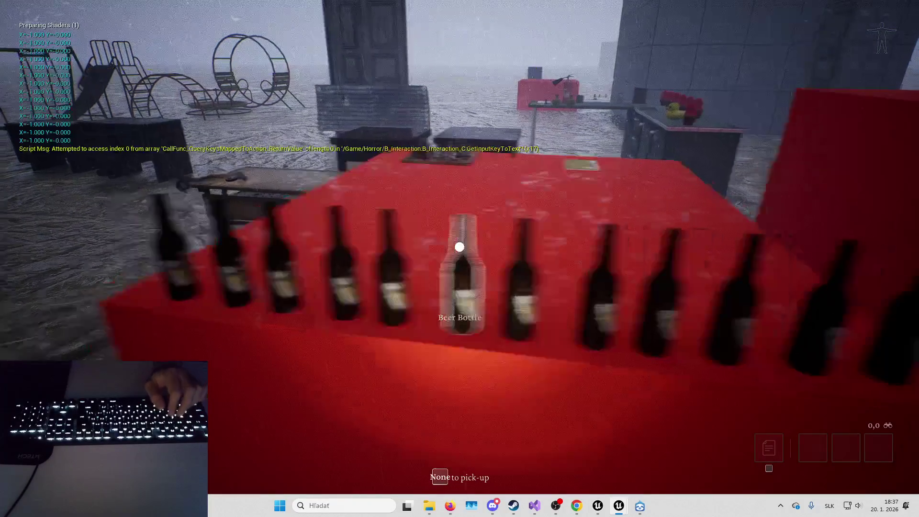
key(Escape)
click(478, 206)
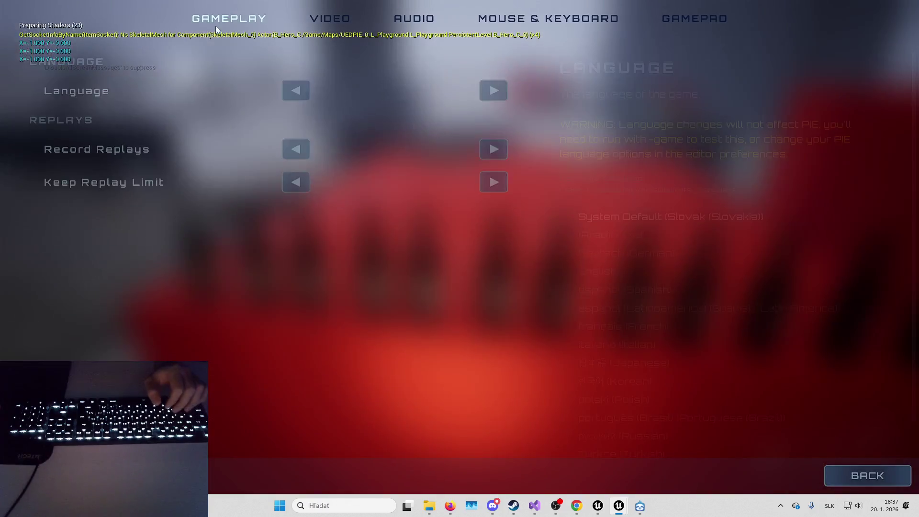
Browse the Video, Mouse & Keyboard and Gamepad settings tabs in the game options.
click(322, 19)
click(539, 17)
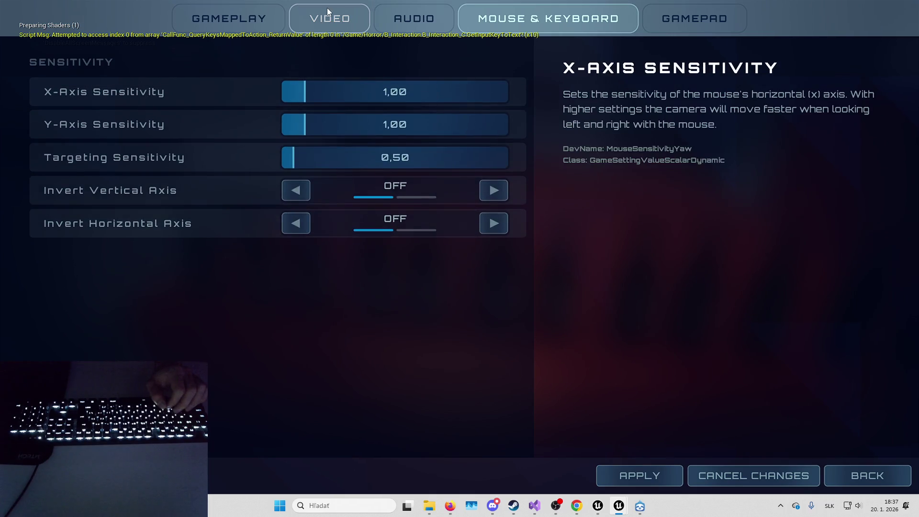
click(326, 8)
click(467, 19)
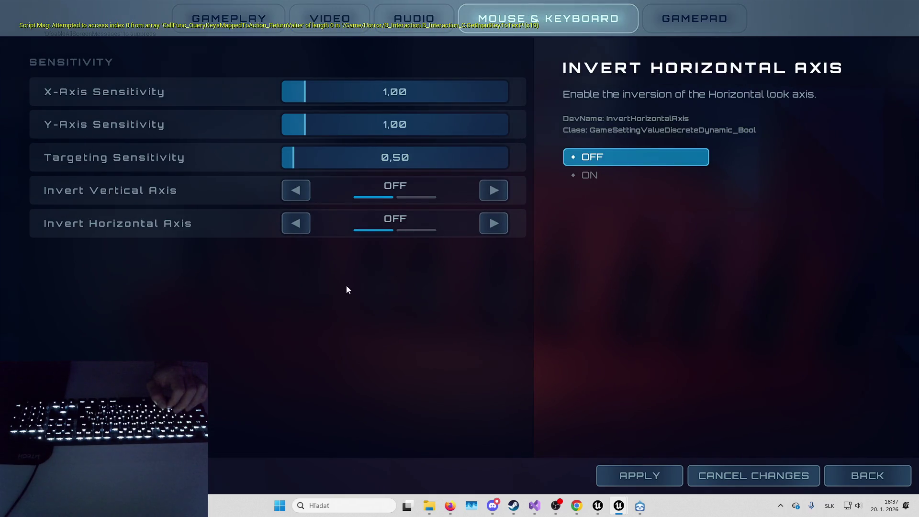
click(680, 13)
click(533, 18)
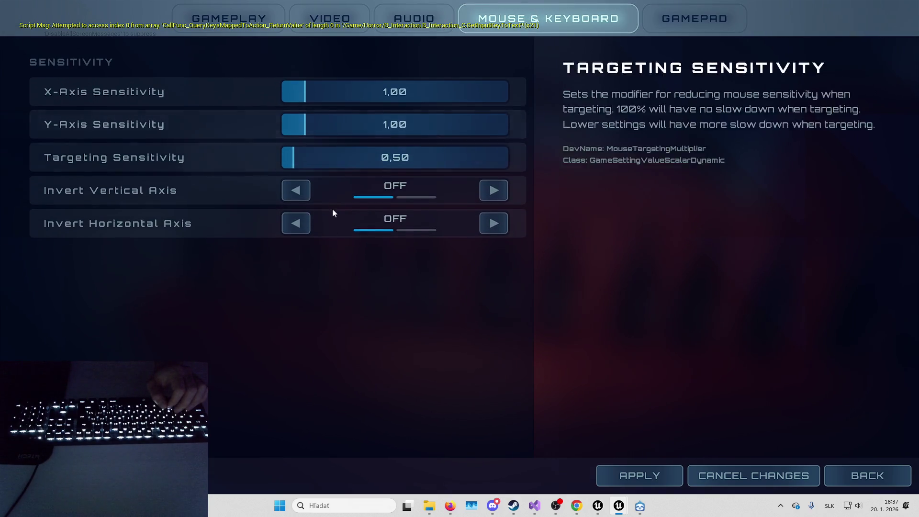
Check the Audio, Video, Gameplay and mouse sensitivity tabs, then cancel changes and resume playing.
click(402, 21)
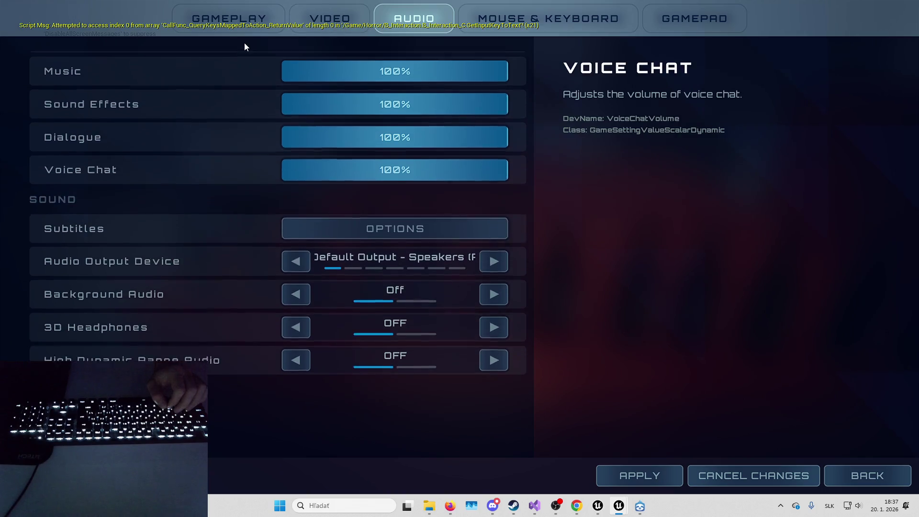
click(311, 14)
scroll(193, 305, down, 5)
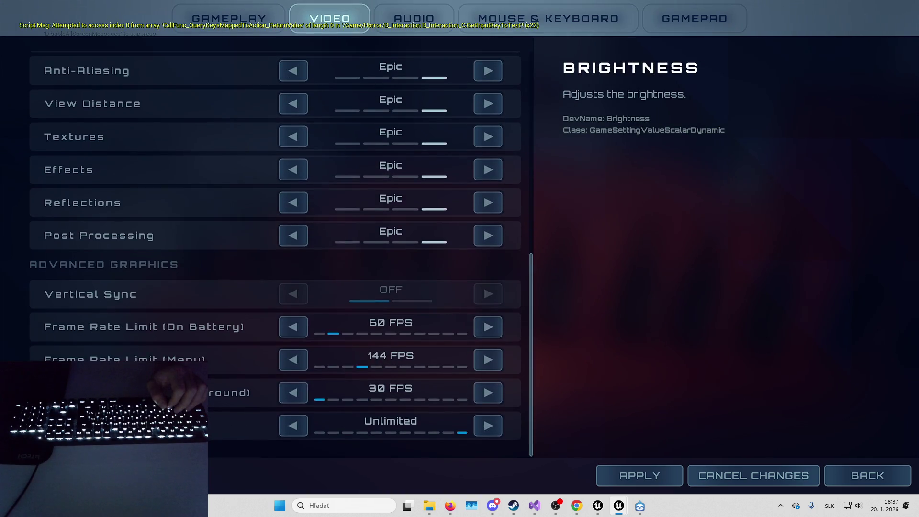
scroll(181, 113, up, 5)
click(206, 18)
click(504, 7)
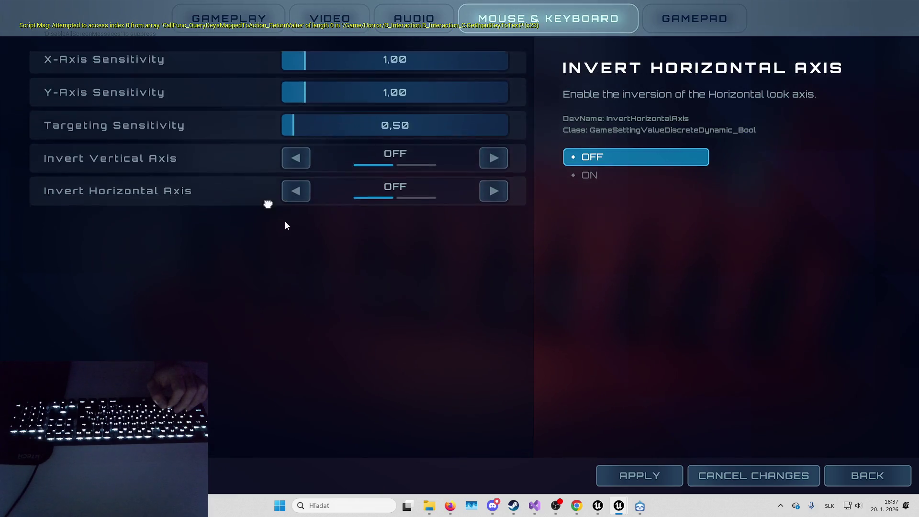
click(738, 475)
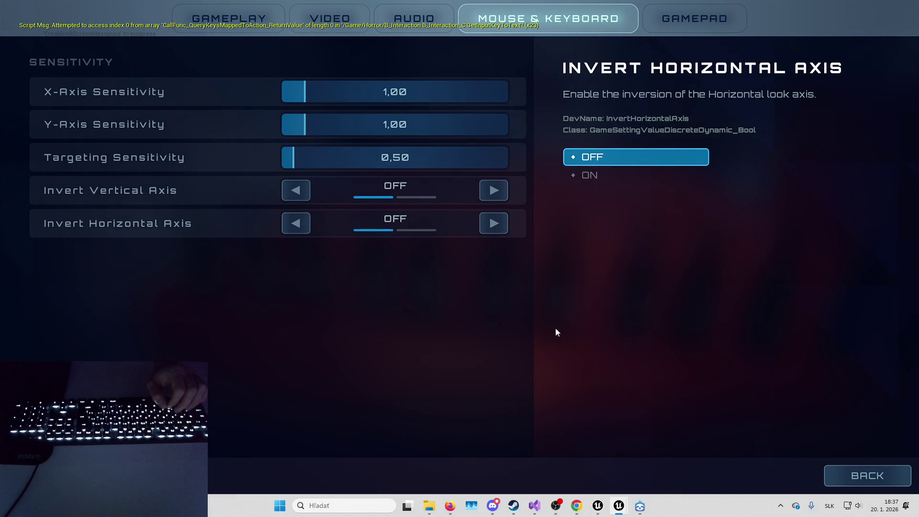
key(Escape)
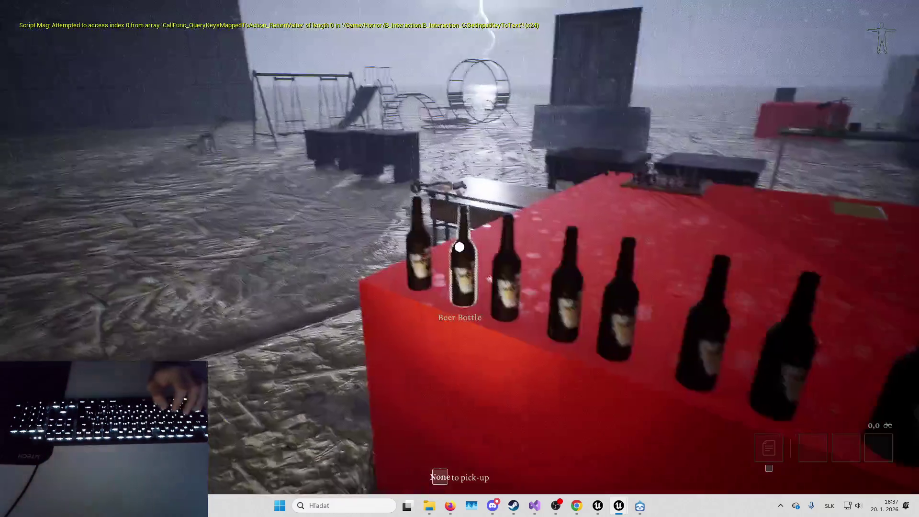
Aim at a beer bottle in the row and right-click it to interact.
key(s)
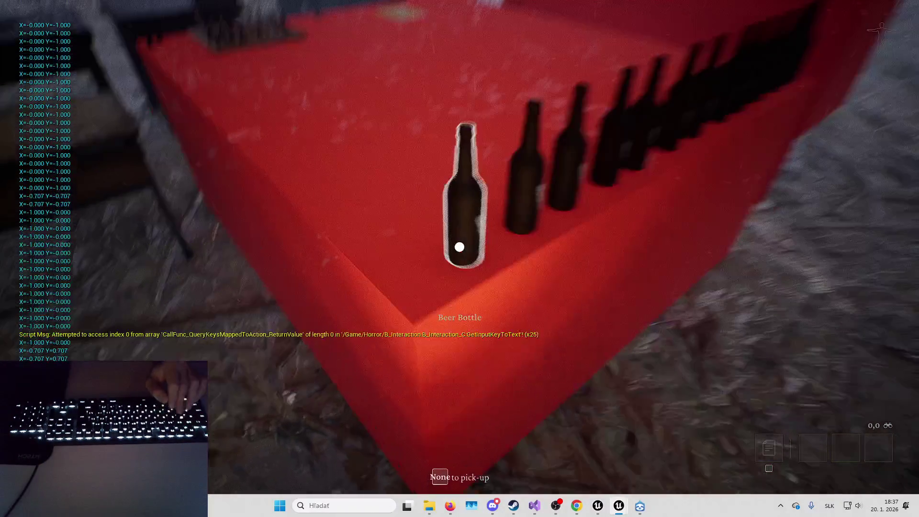
key(a)
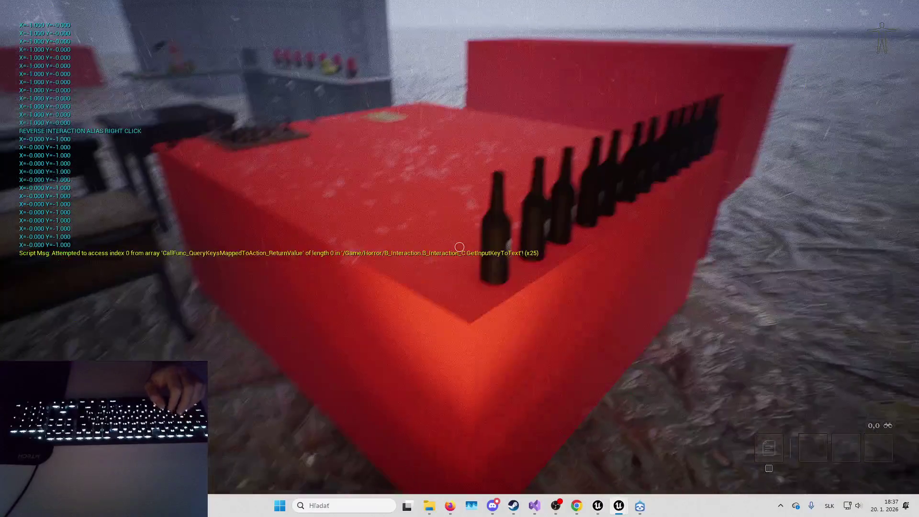
right_click(460, 247)
Walk past the wooden desk and red blocks to the chessboard table.
key(w)
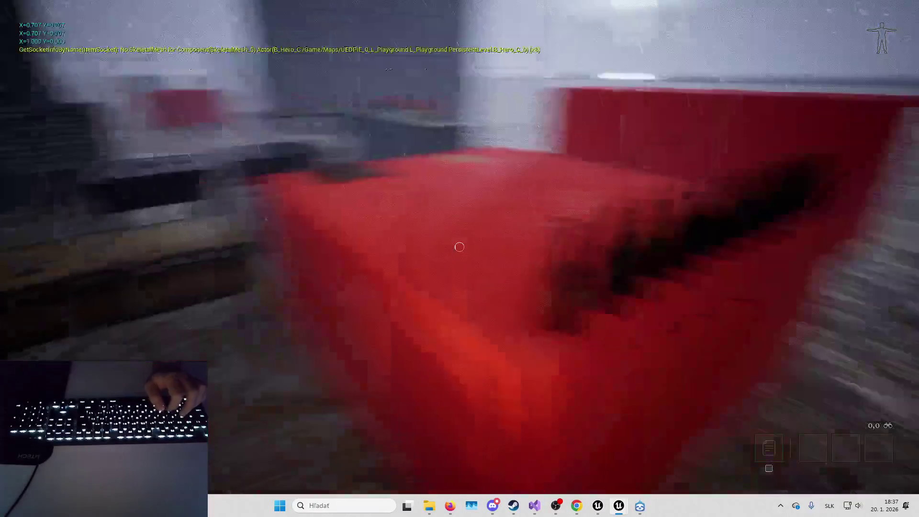
key(a)
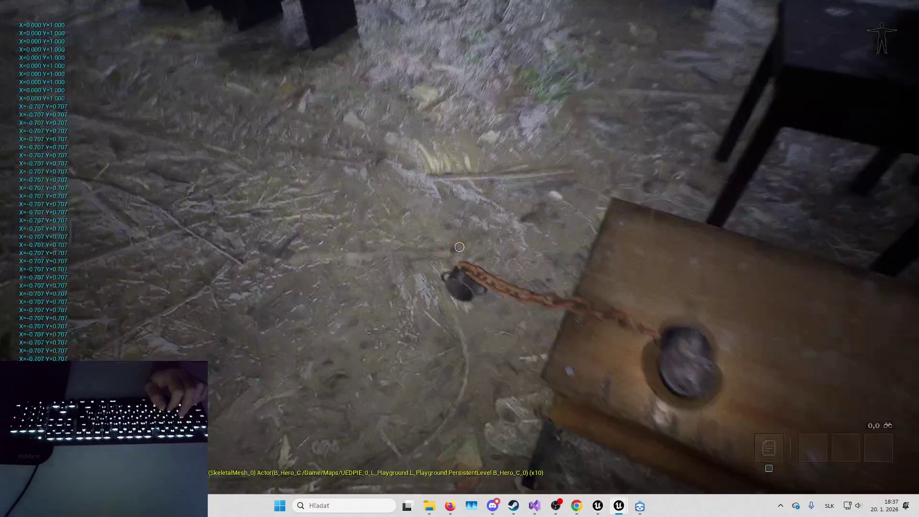
key(a)
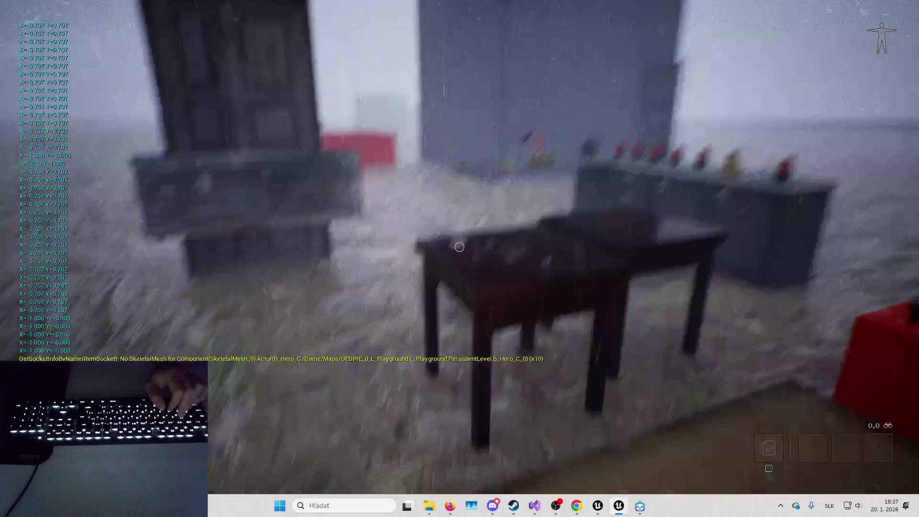
key(d)
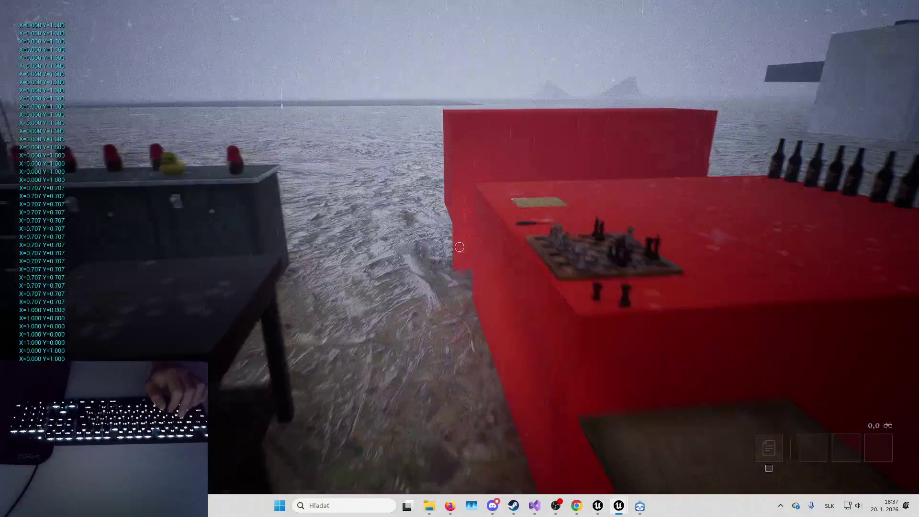
key(w)
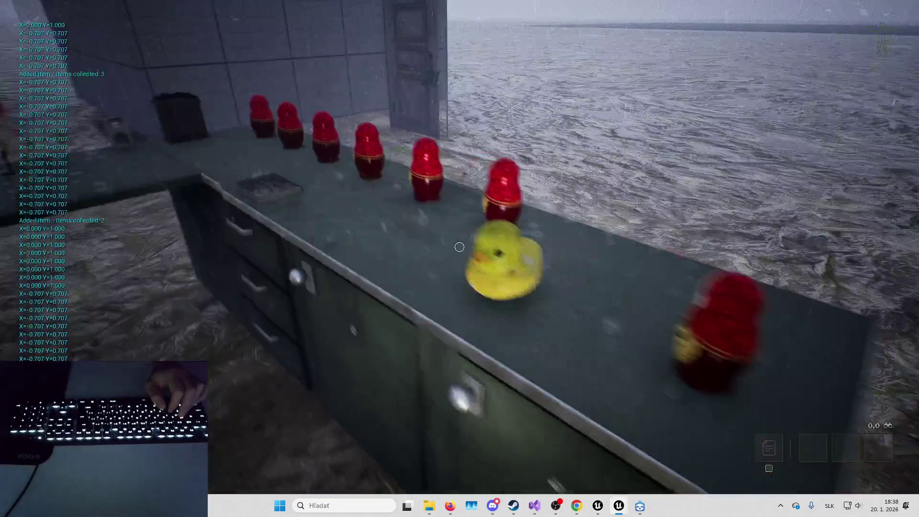
mouse_move(460, 247)
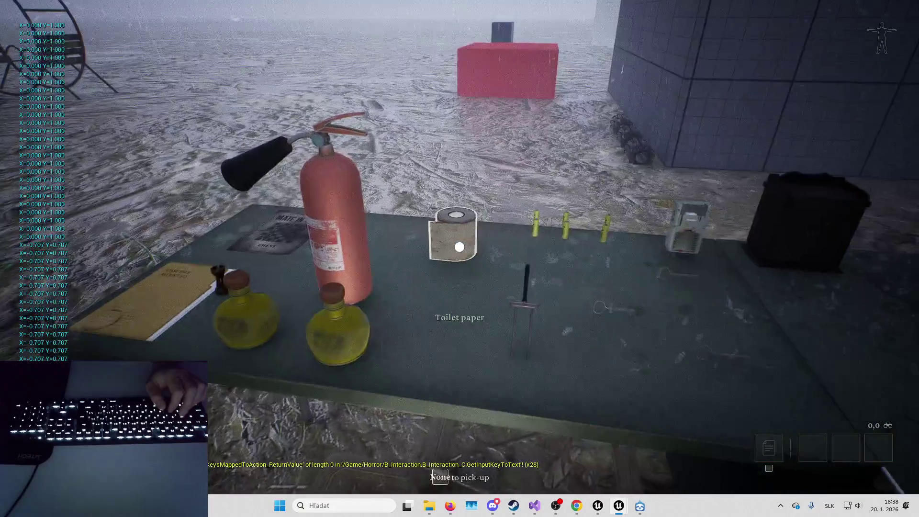
Walk by the fence and corrugated metal sheet toward the swings, then stop Play In Editor.
key(w+a)
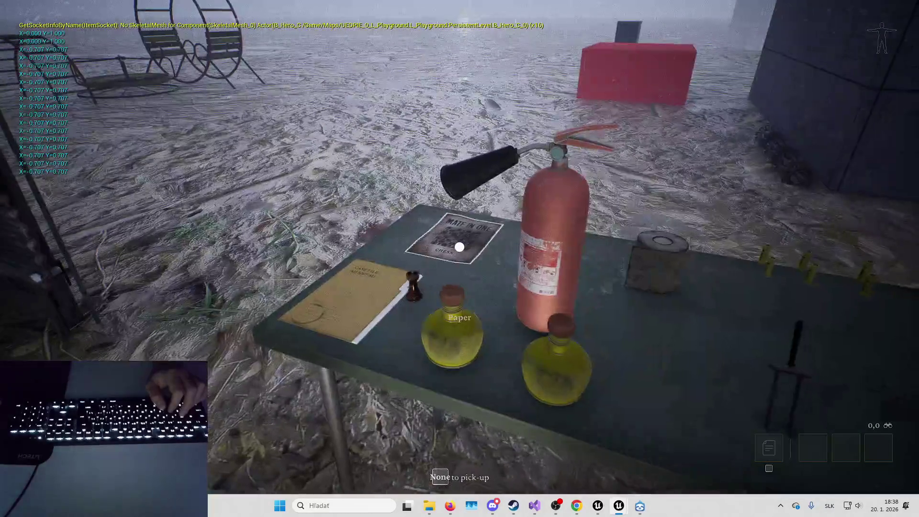
key(w)
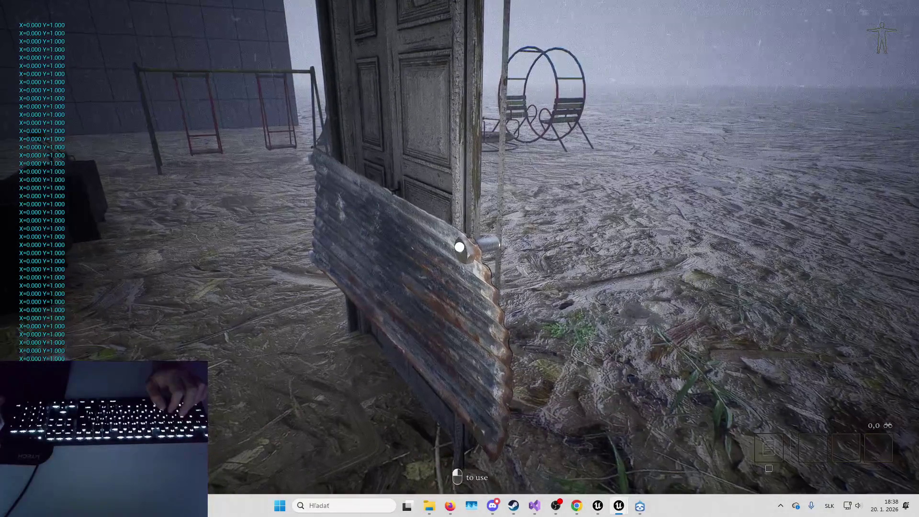
key(w+a)
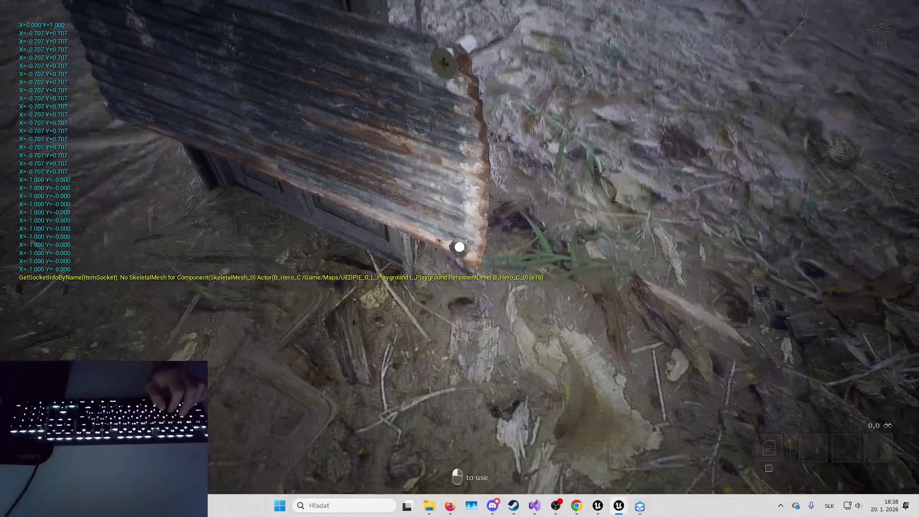
key(w)
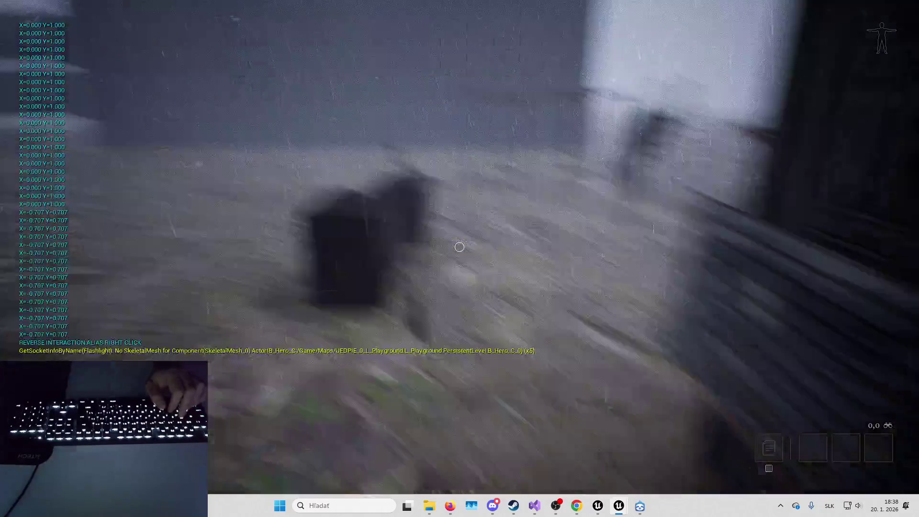
key(Escape)
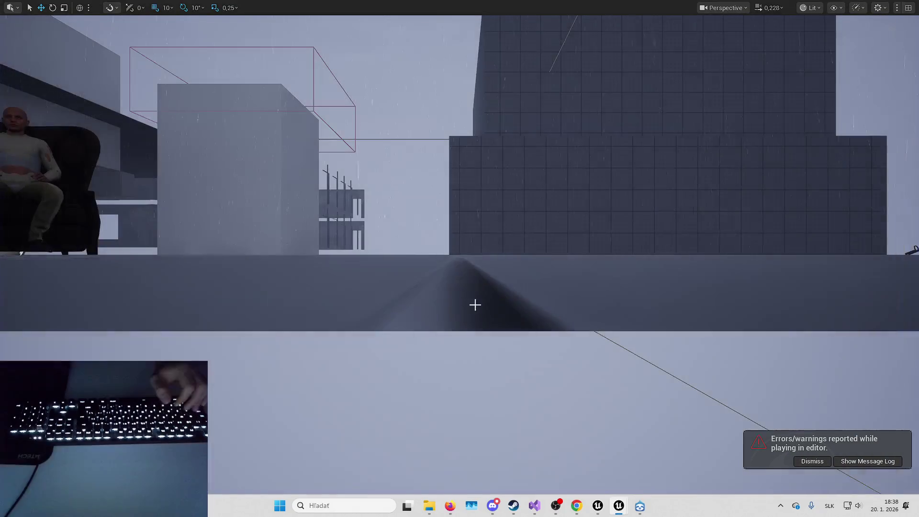
Leave immersive mode with F11, dismiss the errors notice, and switch to the B_Hero window.
key(F11)
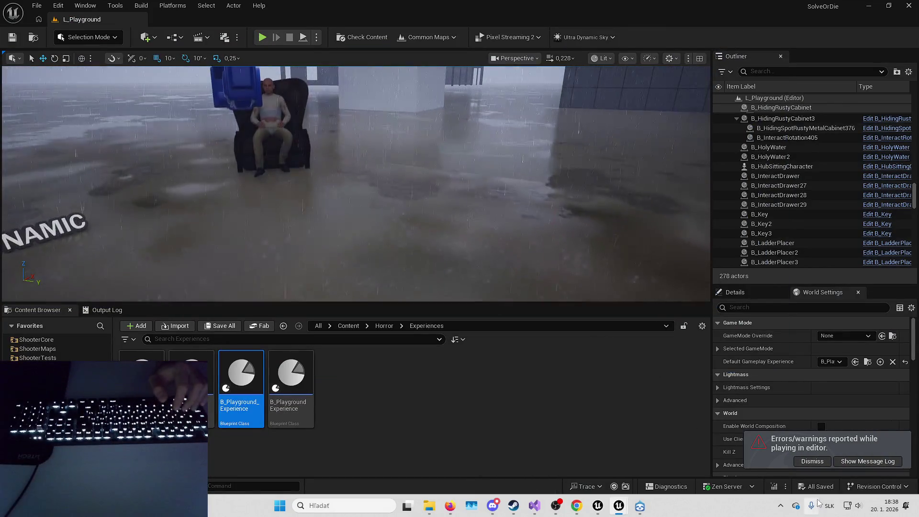
click(813, 462)
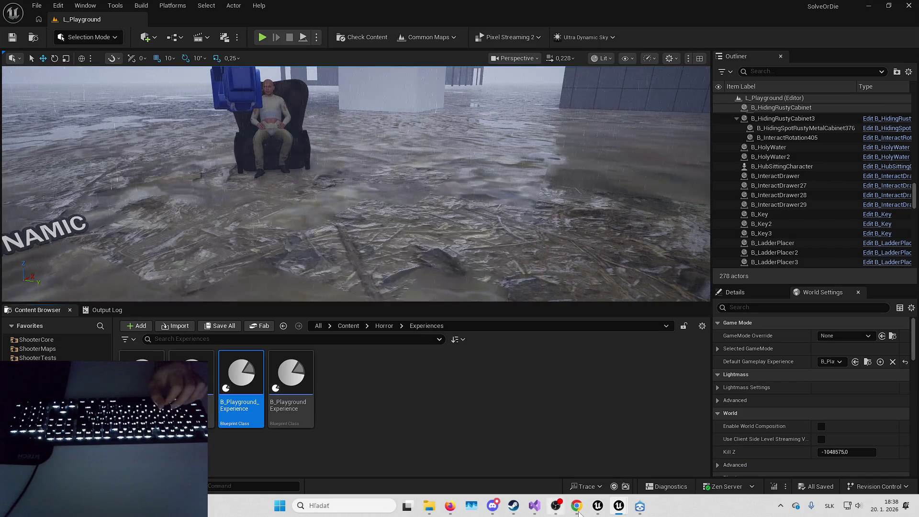
mouse_move(619, 506)
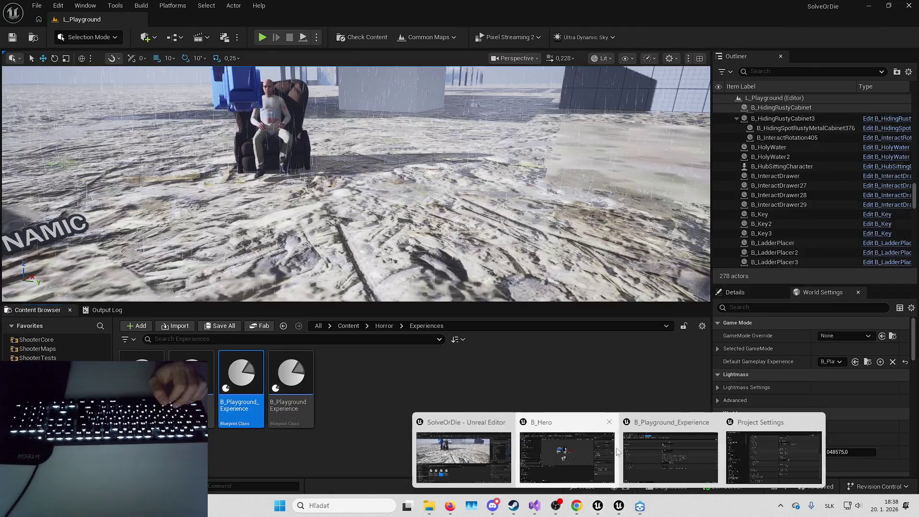
click(588, 422)
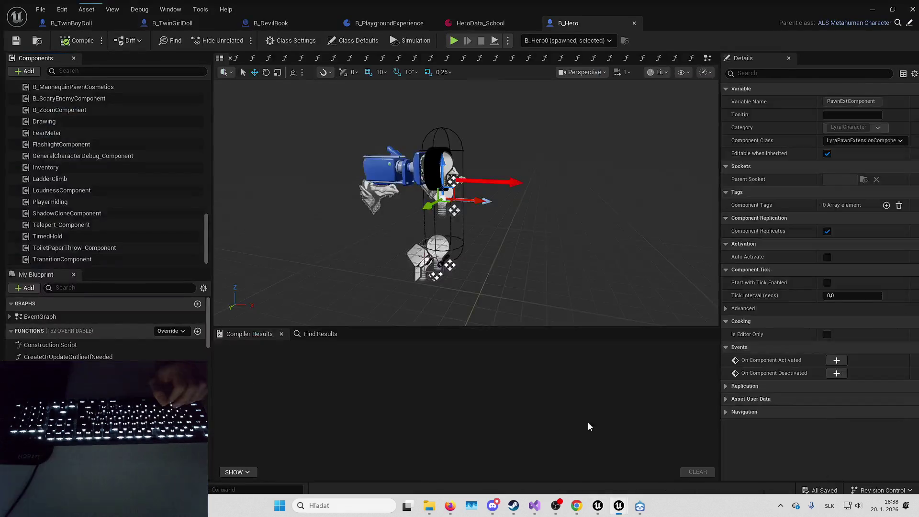
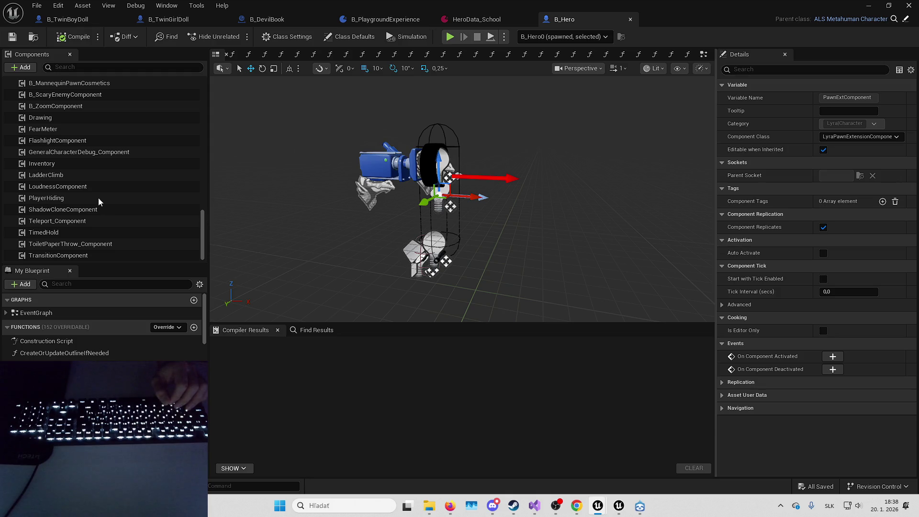
Scroll the B_Hero Components list up to Body, then switch to the L_Playground level editor.
scroll(61, 237, up, 10)
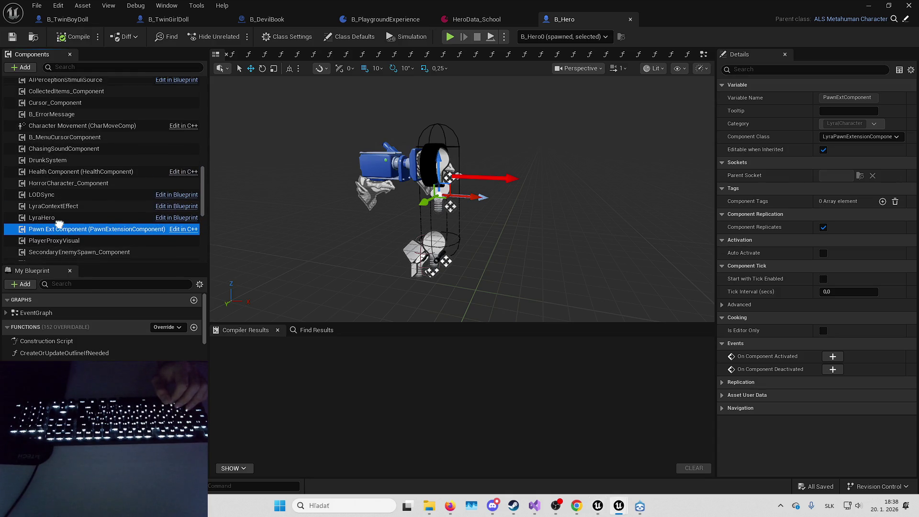
scroll(61, 245, up, 8)
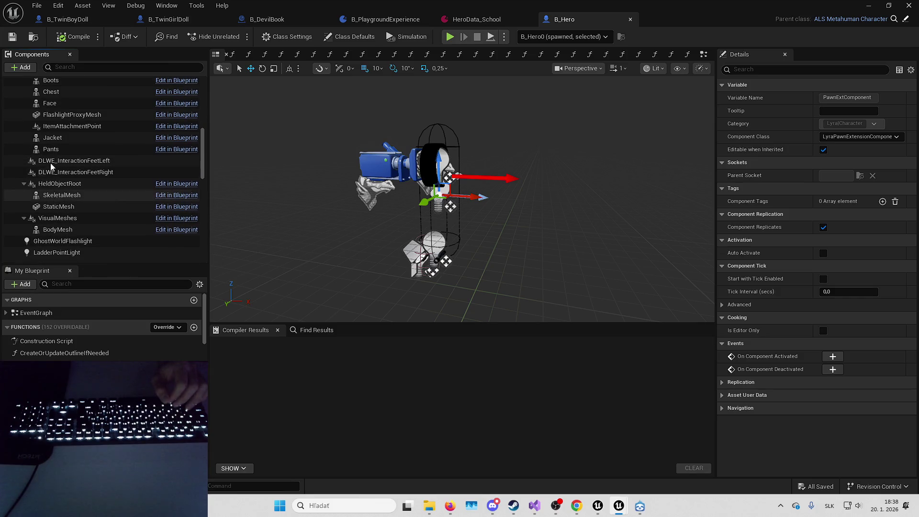
scroll(63, 127, up, 1)
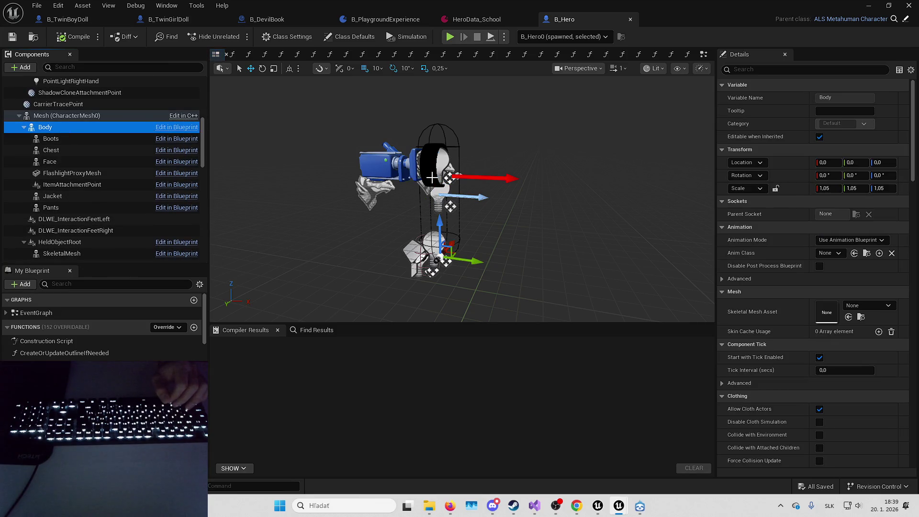
key(alt+Tab)
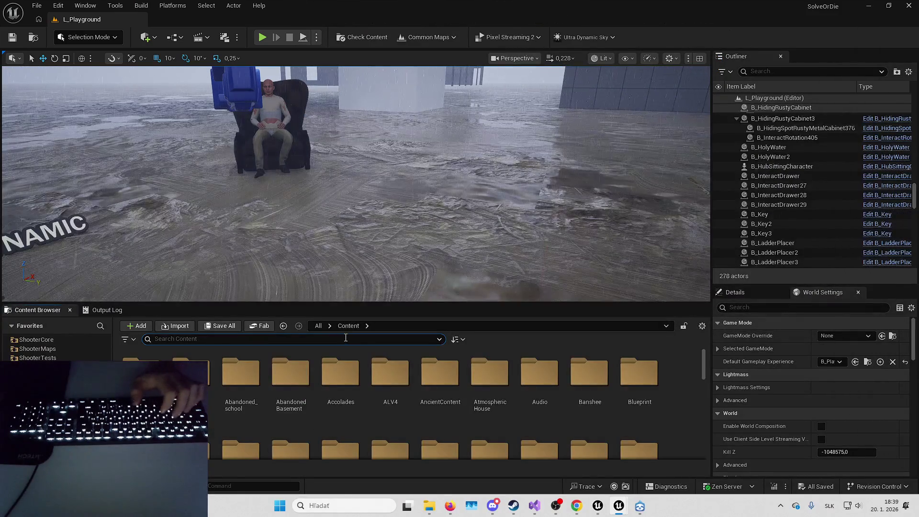
Open the MetaHumans folder and browse MH_Placeholder's Body and Baked subfolders.
text(meta)
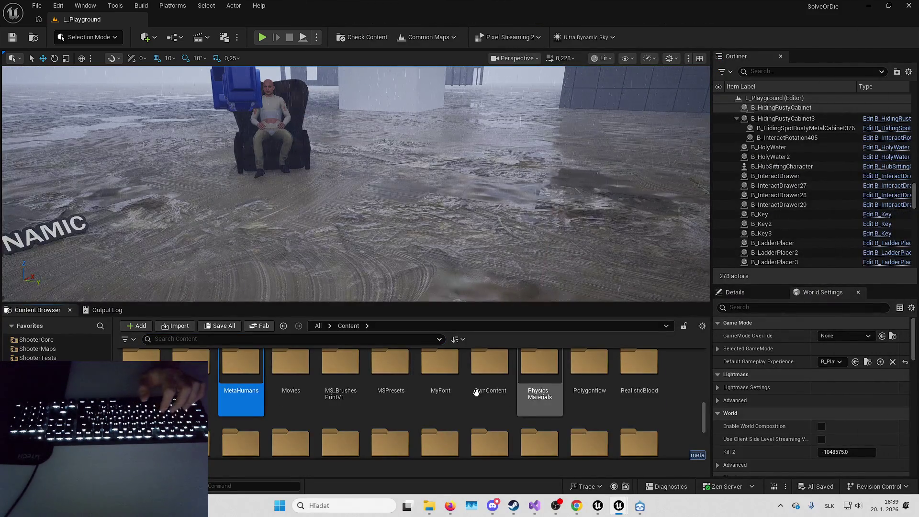
key(Return)
double_click(241, 373)
click(241, 371)
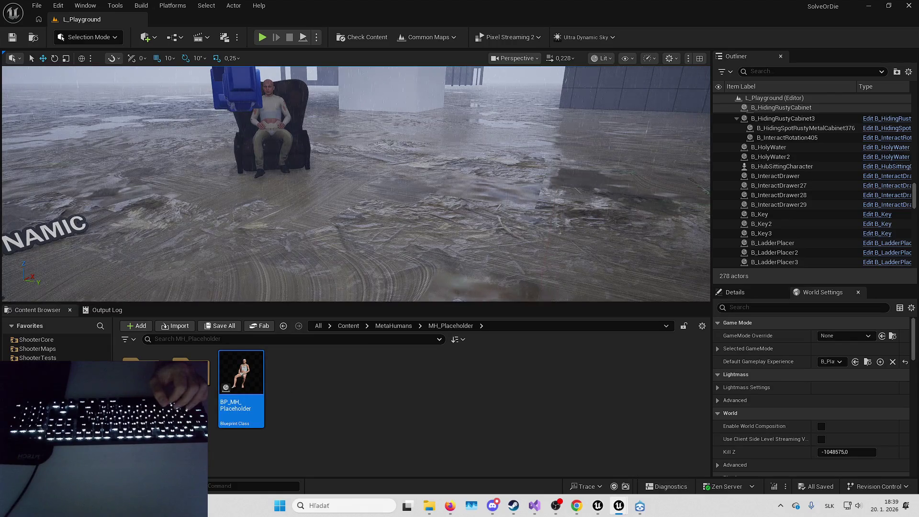
double_click(141, 371)
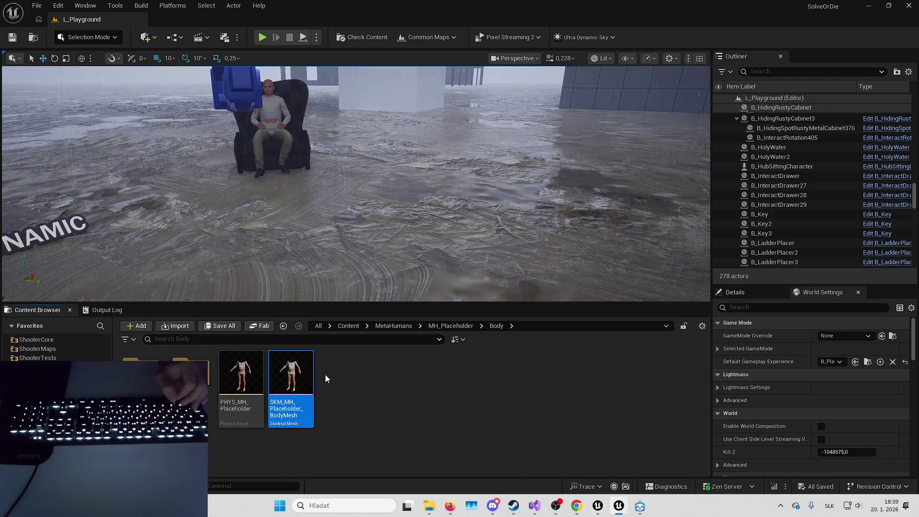
mouse_move(313, 373)
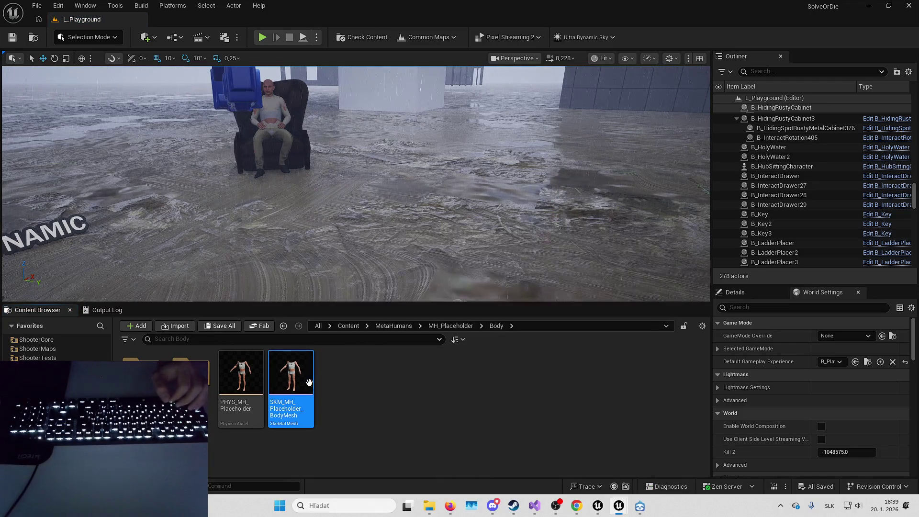
double_click(191, 373)
Return to MetaHumans and look through the Common folder's Body and Common subfolders.
key(alt+Left)
key(alt+Left)
key(alt+Left)
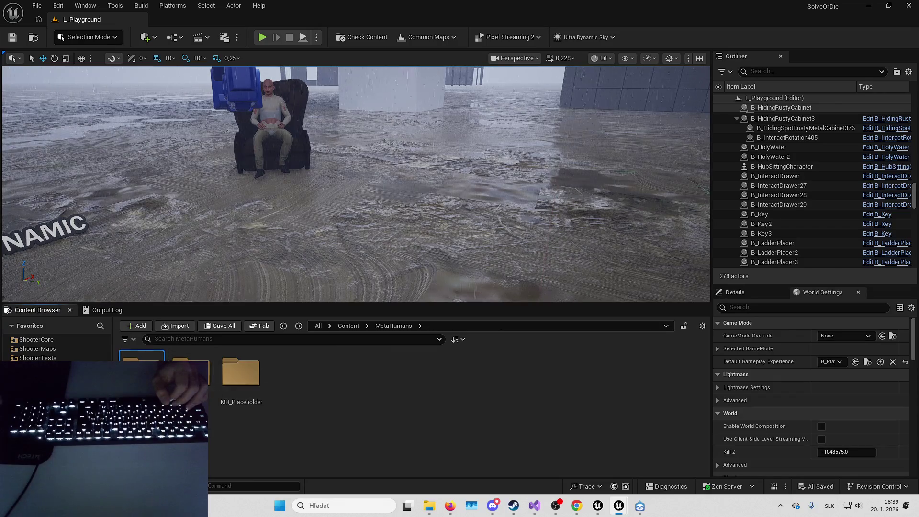
key(alt+Right)
key(alt+Left)
double_click(142, 373)
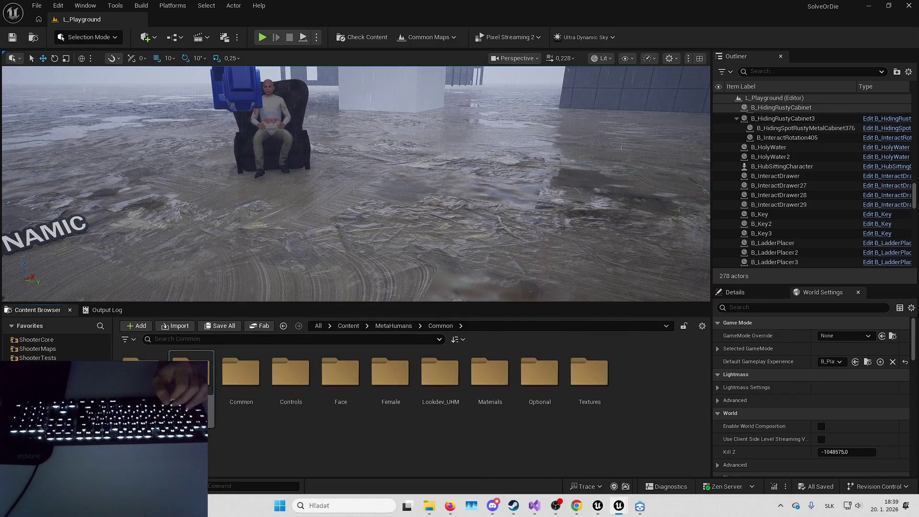
double_click(141, 373)
key(alt+Left)
double_click(238, 381)
key(alt+Left)
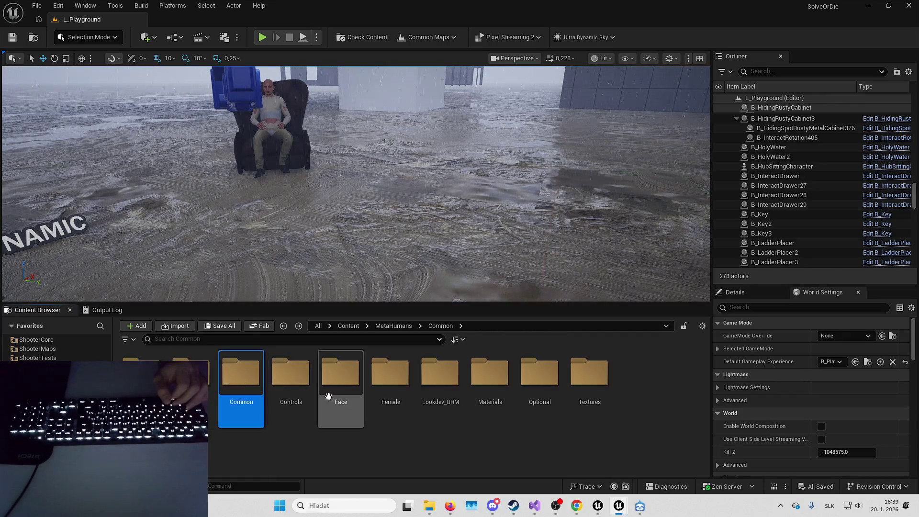
Peek into Common's Face and Textures folders, then bring up the BP_MH_Placeholder blueprint.
click(437, 390)
double_click(341, 384)
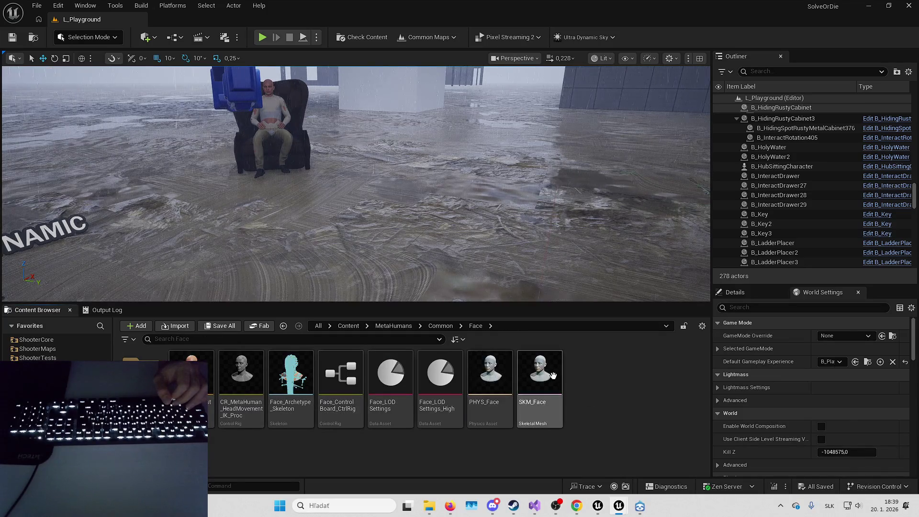
mouse_move(548, 374)
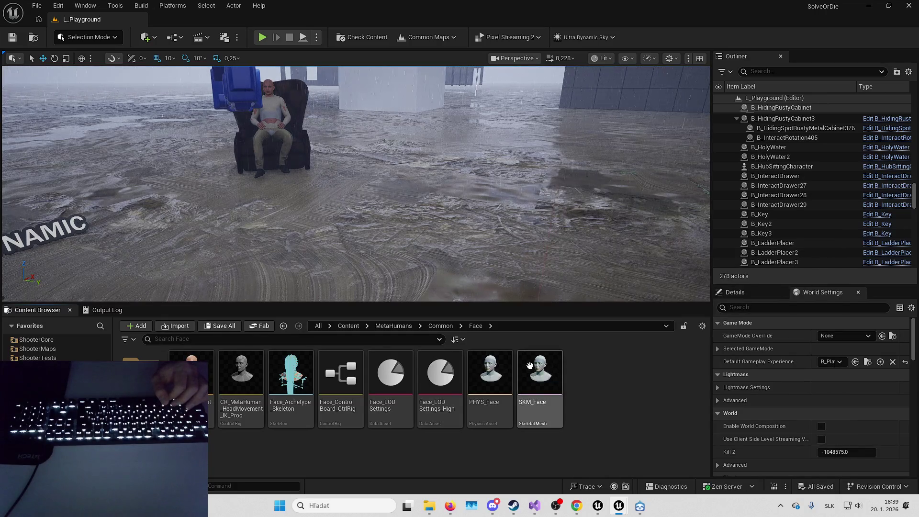
key(alt+Left)
double_click(593, 379)
key(alt+Left)
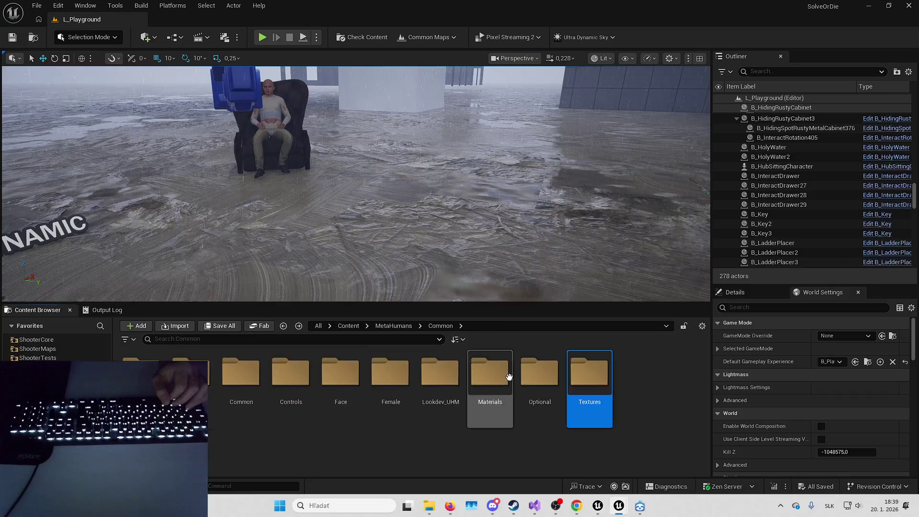
double_click(292, 373)
key(alt+Left)
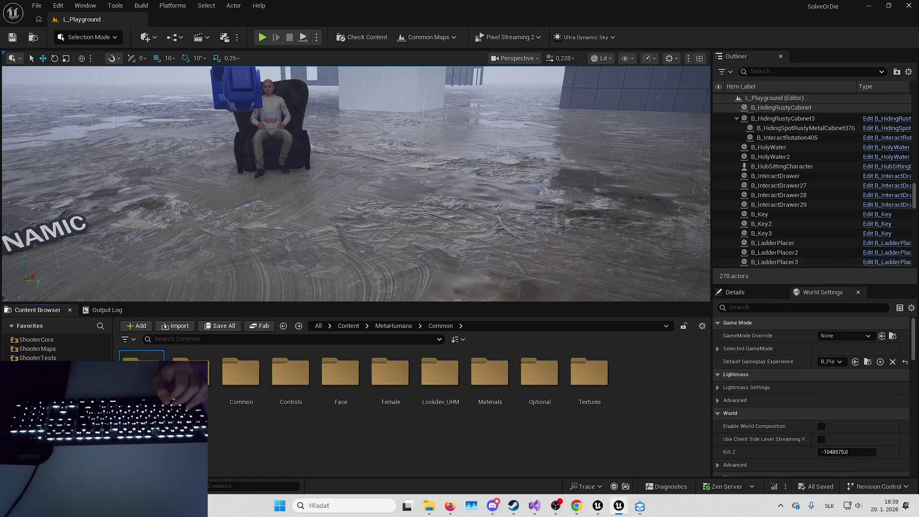
click(618, 506)
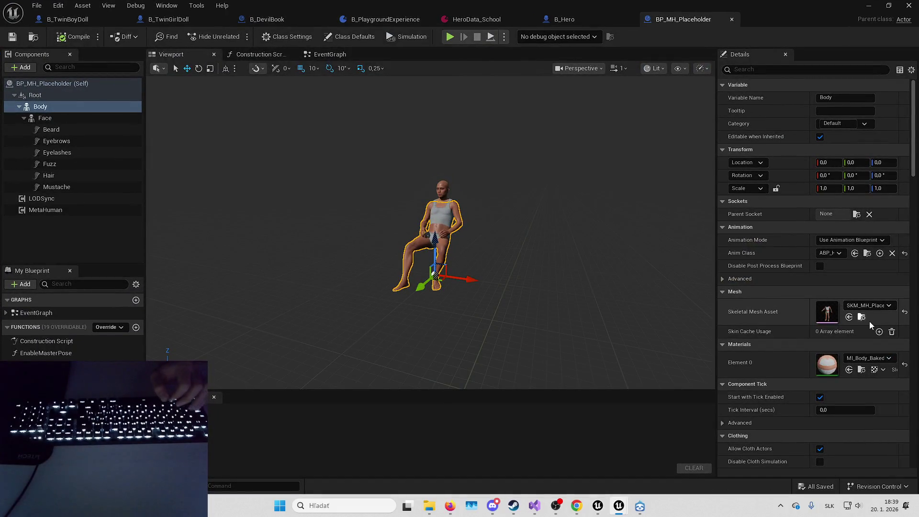
Assign the placeholder body mesh to B_Hero's Body component and compile.
click(862, 317)
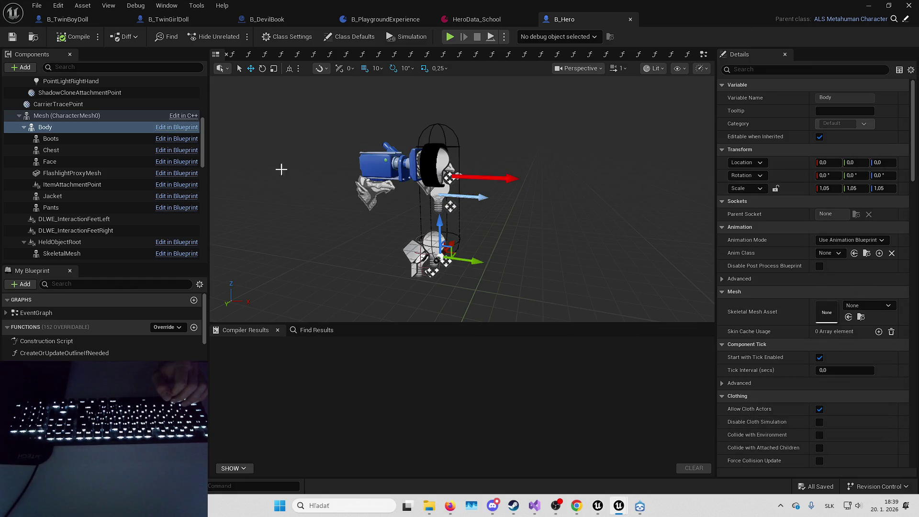
click(849, 317)
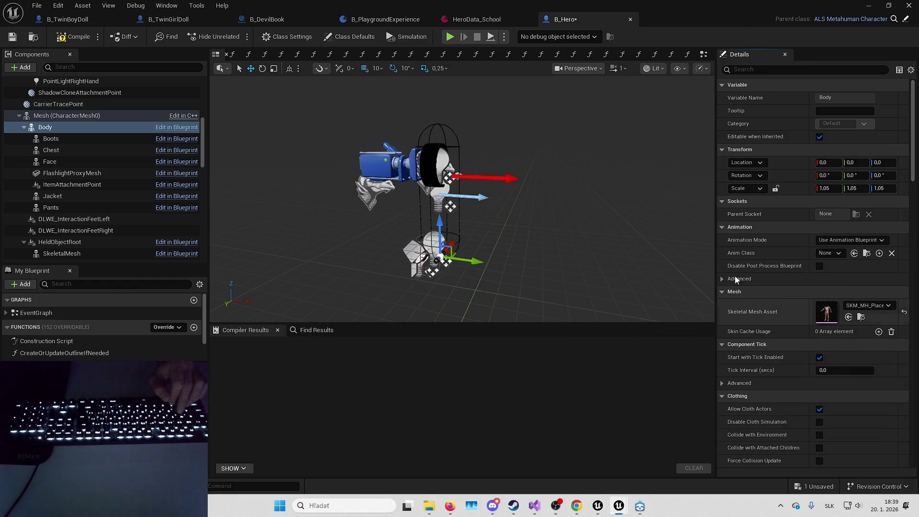
scroll(122, 155, down, 1)
scroll(122, 154, up, 3)
click(121, 143)
click(76, 38)
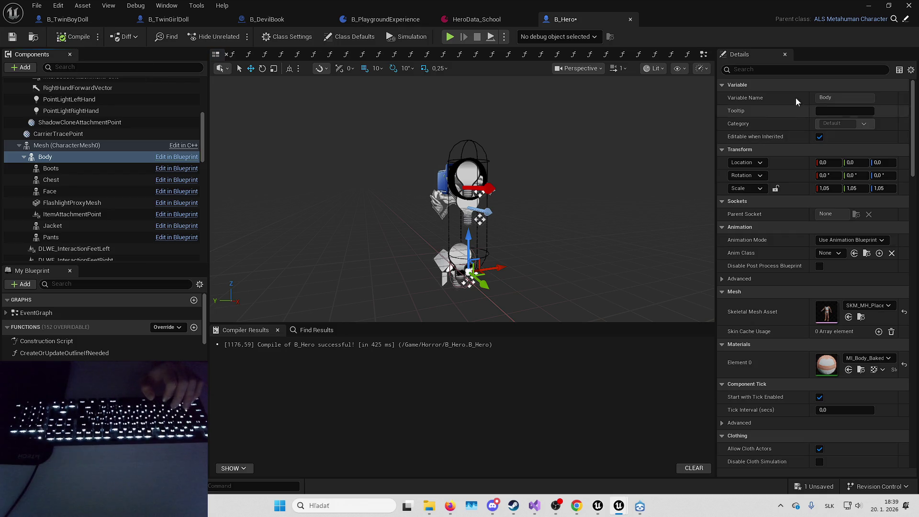
Filter Details by 'vis', tick Visible on Body, and view the seated character.
text(vis)
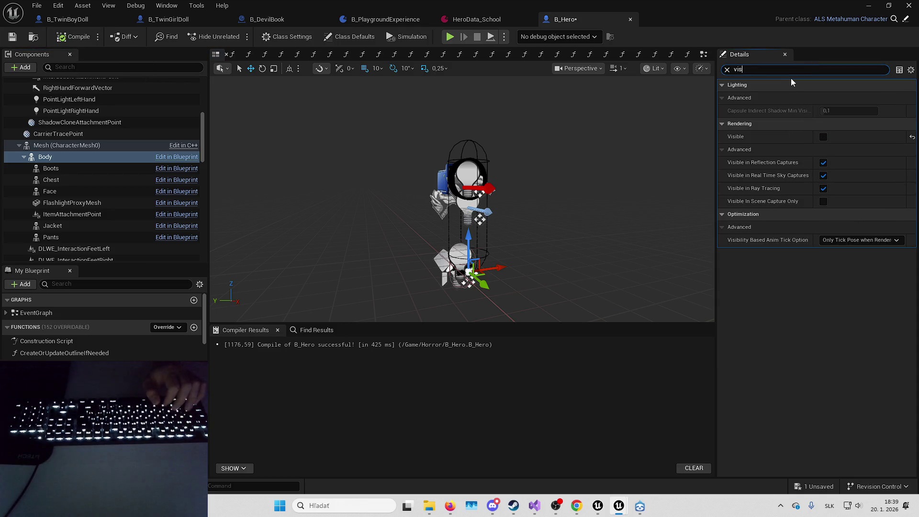
click(823, 138)
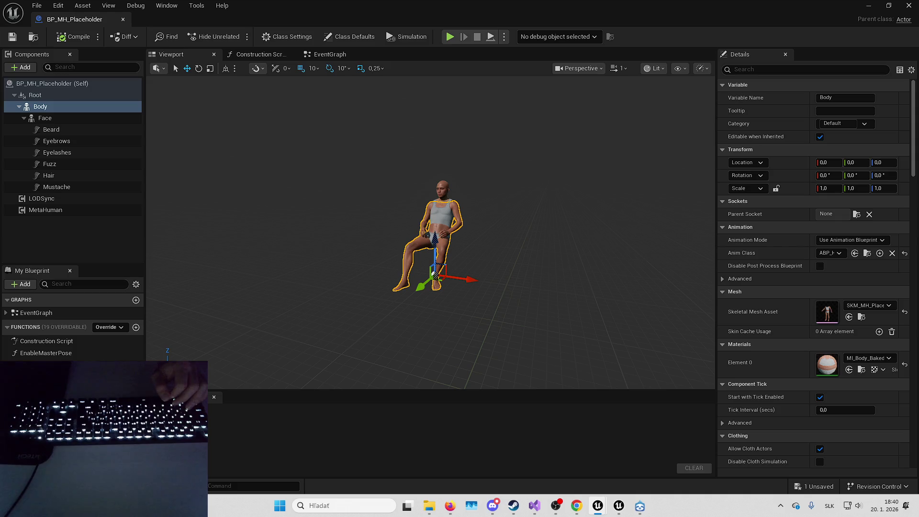
drag(482, 223, 515, 246)
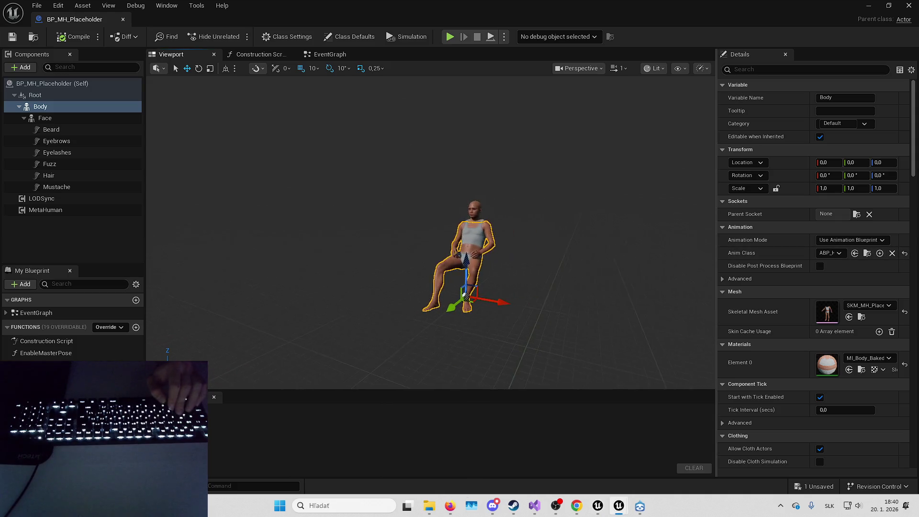
drag(486, 22, 918, 28)
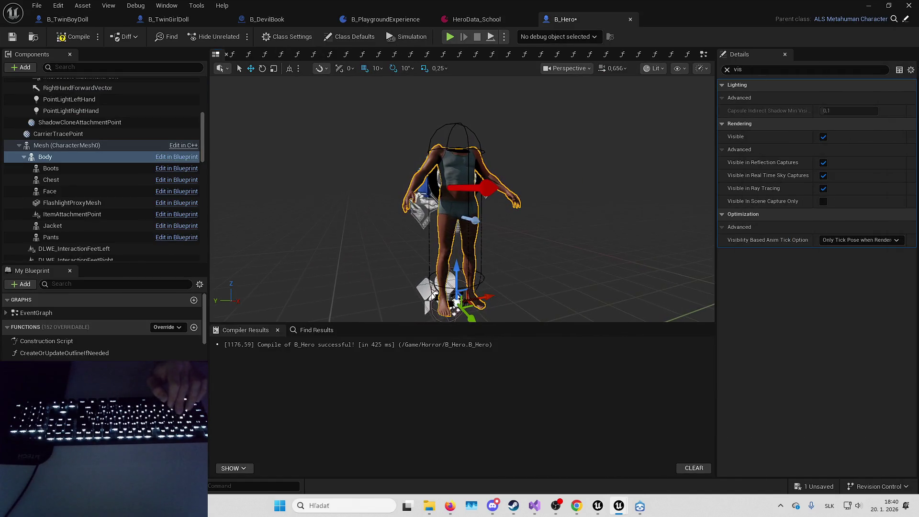
Make the Face mesh visible, assign it the placeholder face mesh, and compile B_Hero.
click(86, 191)
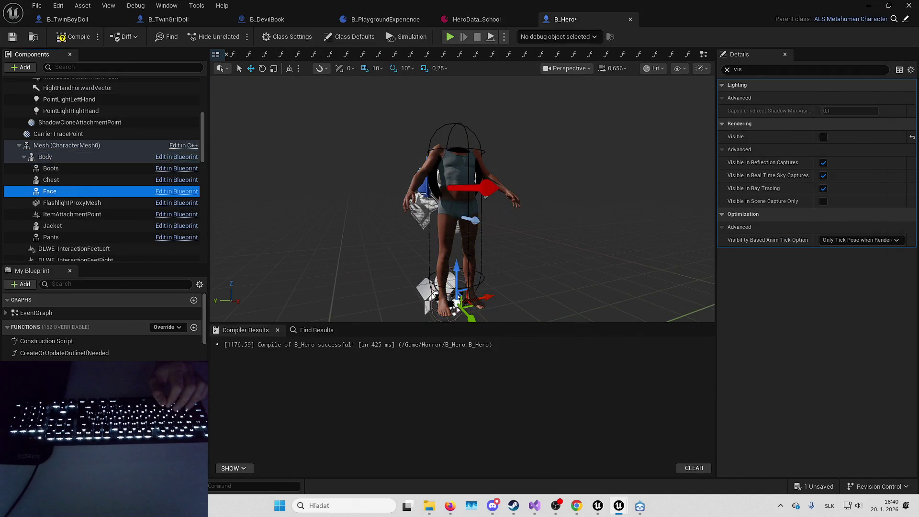
key(BackSpace)
key(BackSpace)
key(BackSpace)
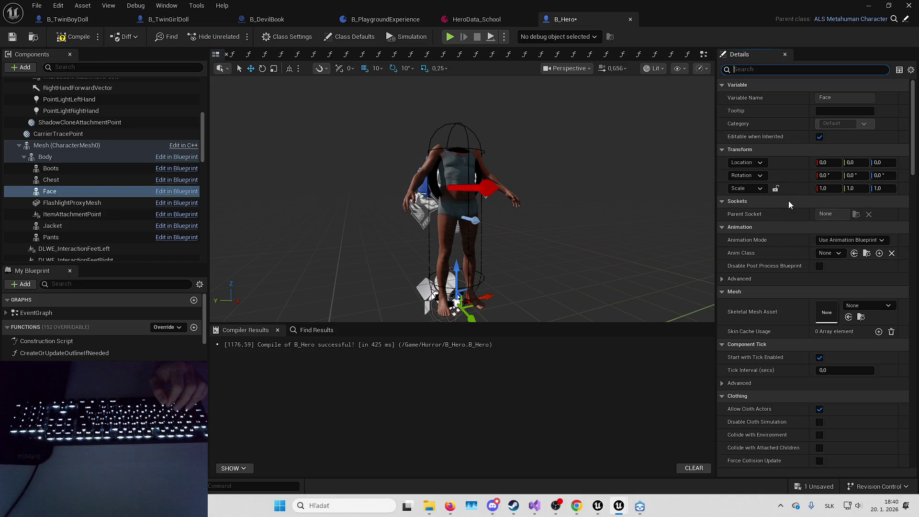
text(visi)
click(824, 137)
click(728, 70)
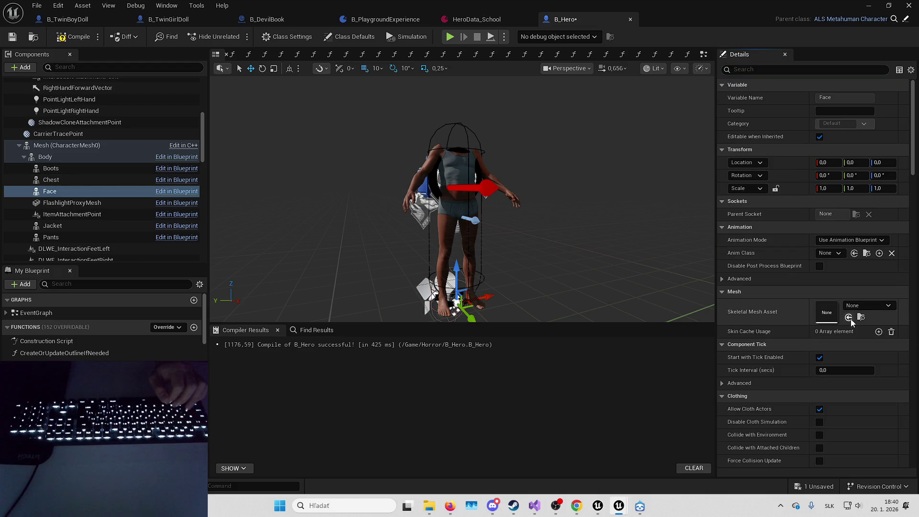
click(850, 319)
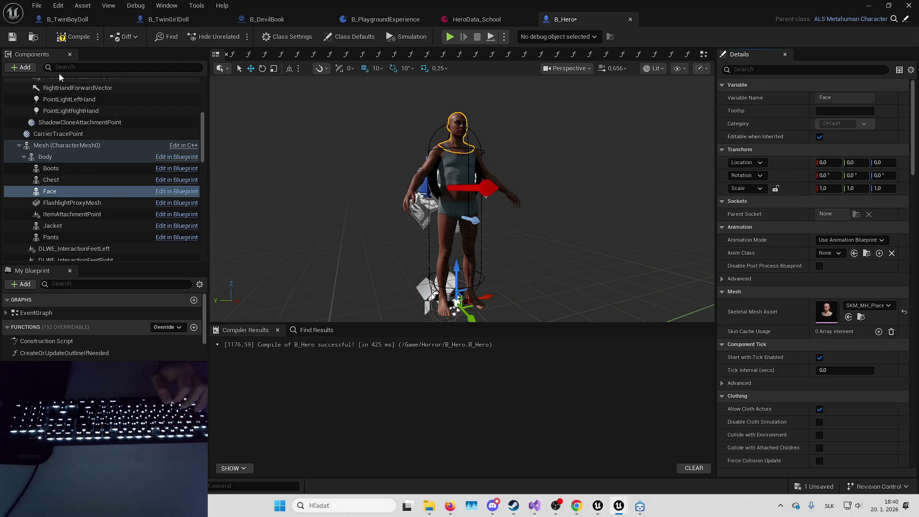
click(72, 36)
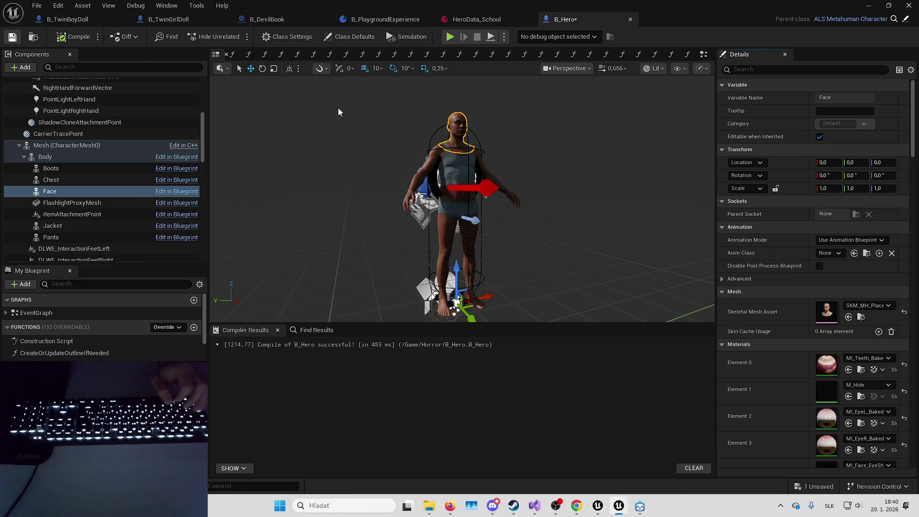
Give SkeletalMesh_0 the placeholder body mesh, recompile with F7, and view the character from the side.
click(79, 181)
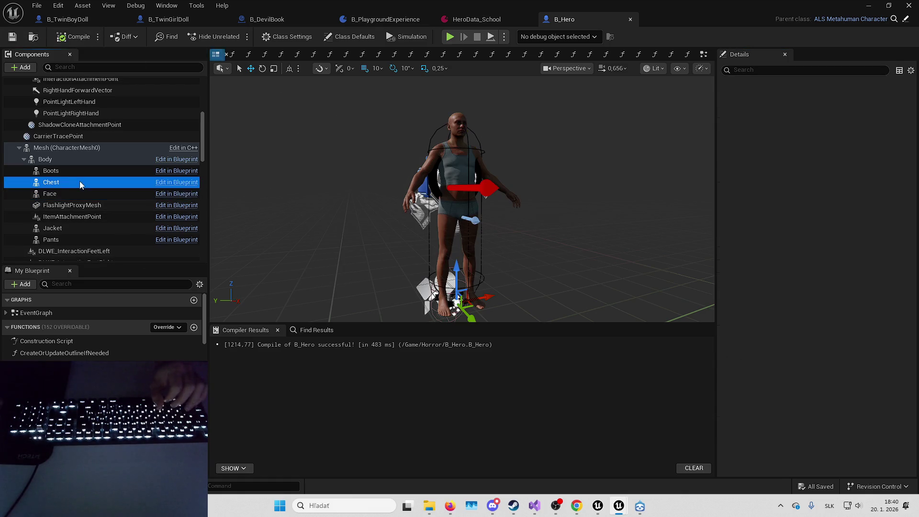
scroll(70, 171, up, 1)
click(68, 166)
scroll(105, 158, up, 3)
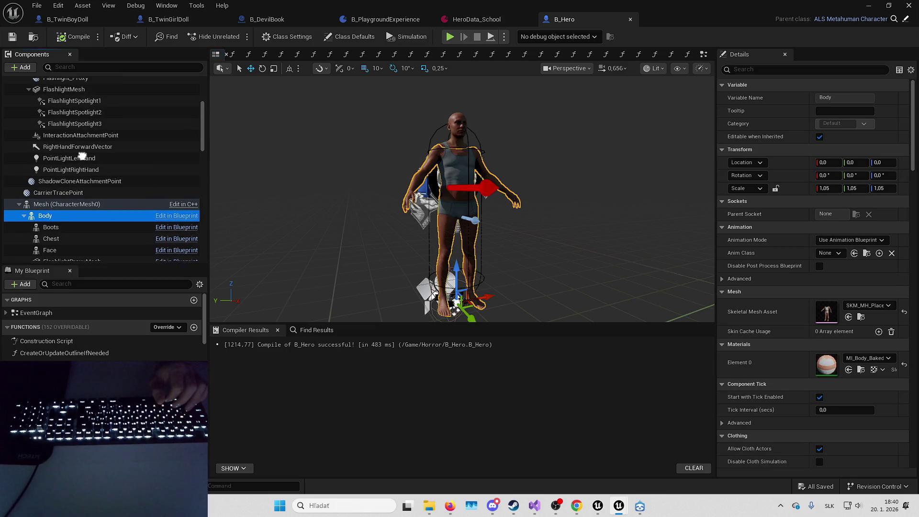
scroll(104, 176, down, 2)
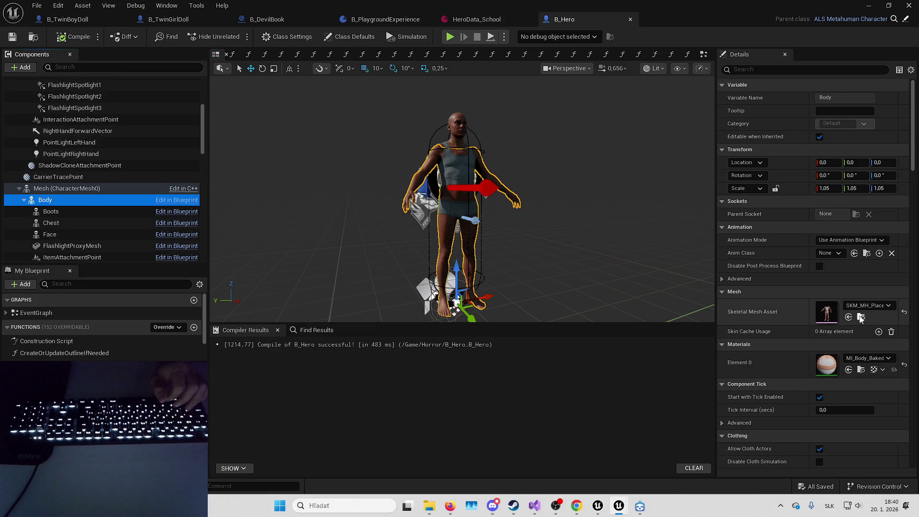
scroll(62, 95, up, 6)
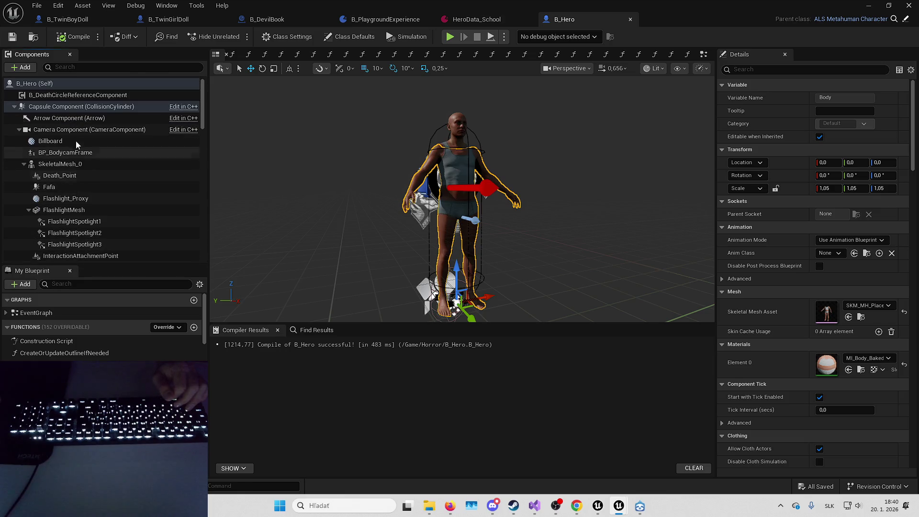
click(75, 166)
click(848, 318)
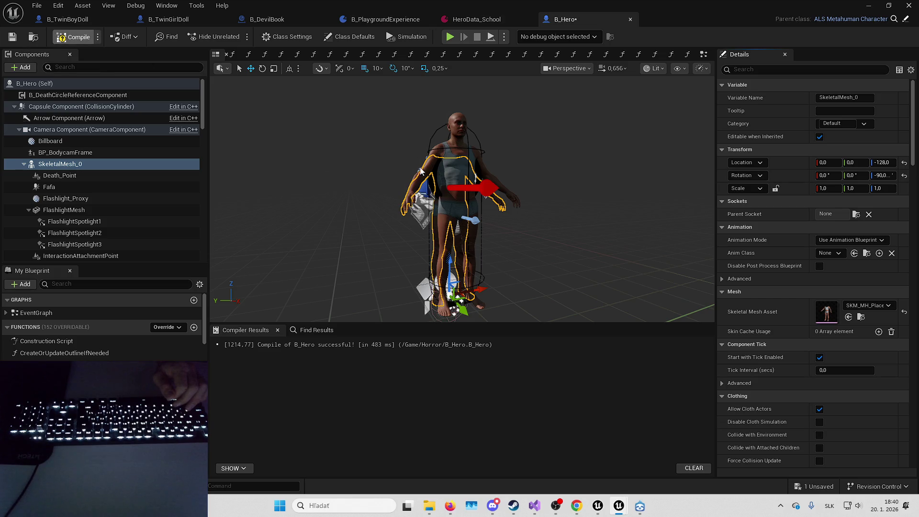
key(F7)
drag(447, 165, 355, 148)
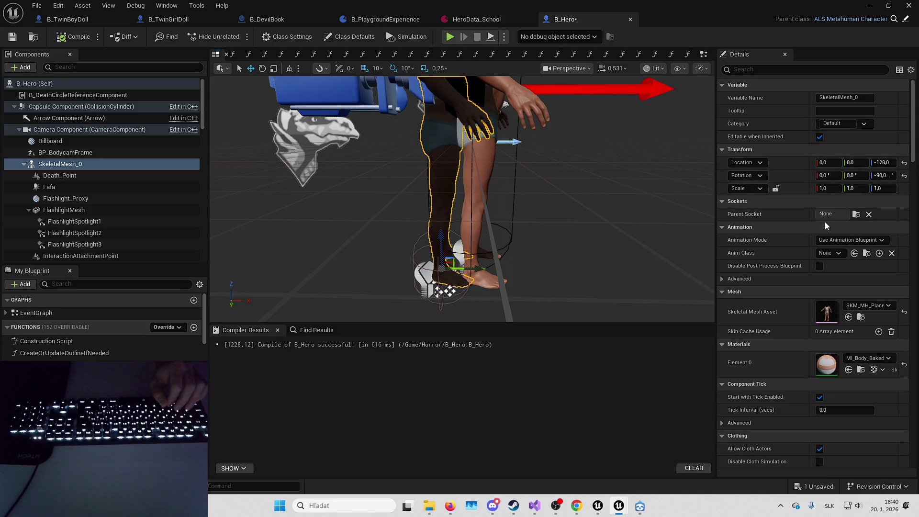
Search the Anim Class list for ABP_MH_ and close it, leaving Anim Class as None.
click(834, 257)
text(ABP_)
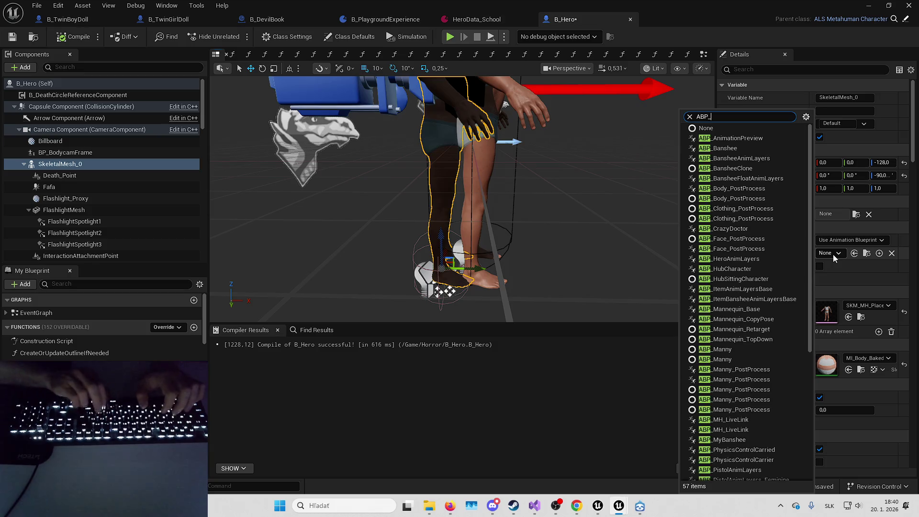
text(MH_)
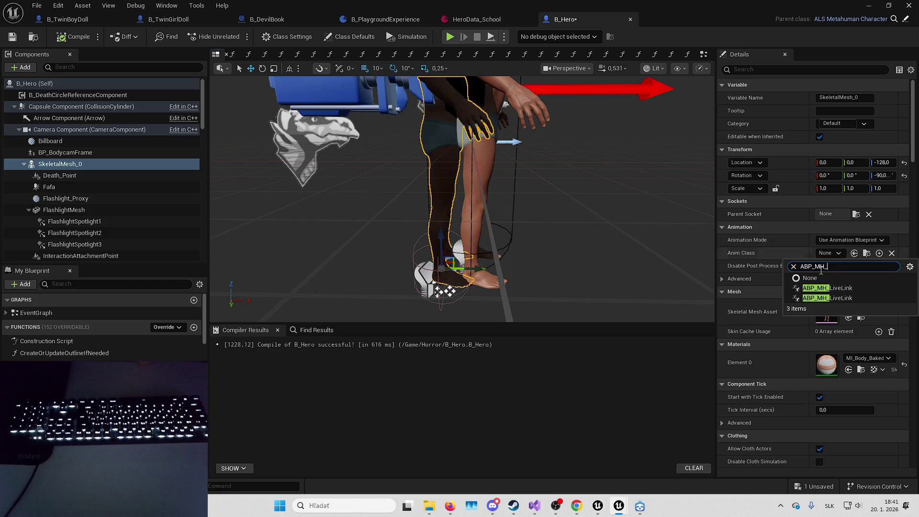
click(747, 247)
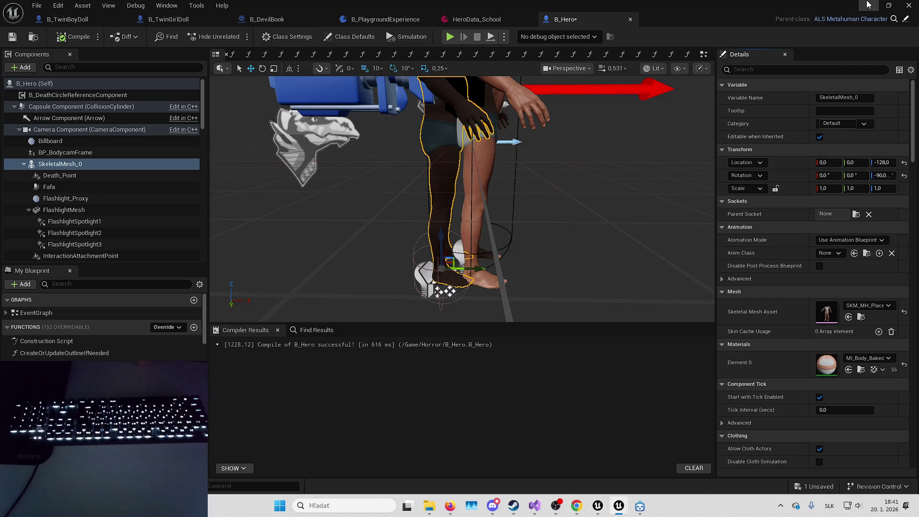
Back in the L_Playground level editor, search content for 'ABP MH', then clear the search.
key(alt+Tab)
click(351, 337)
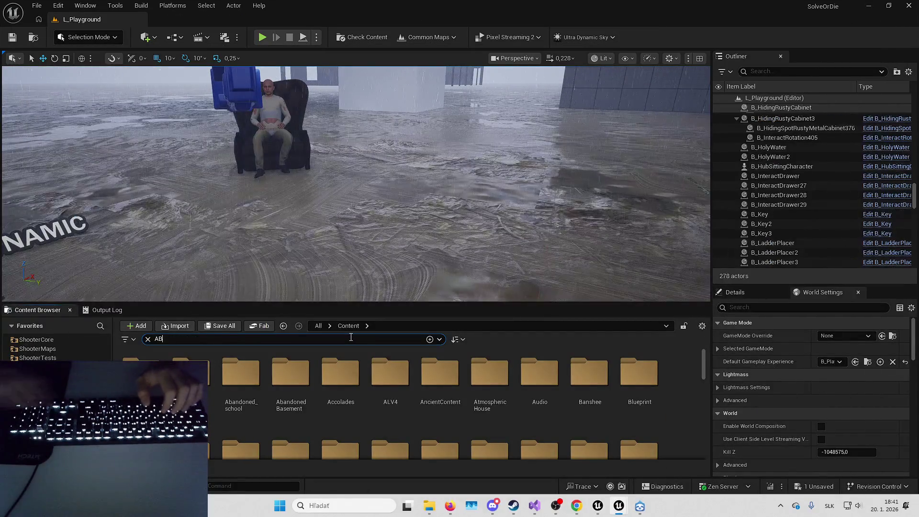
text(ABP MH)
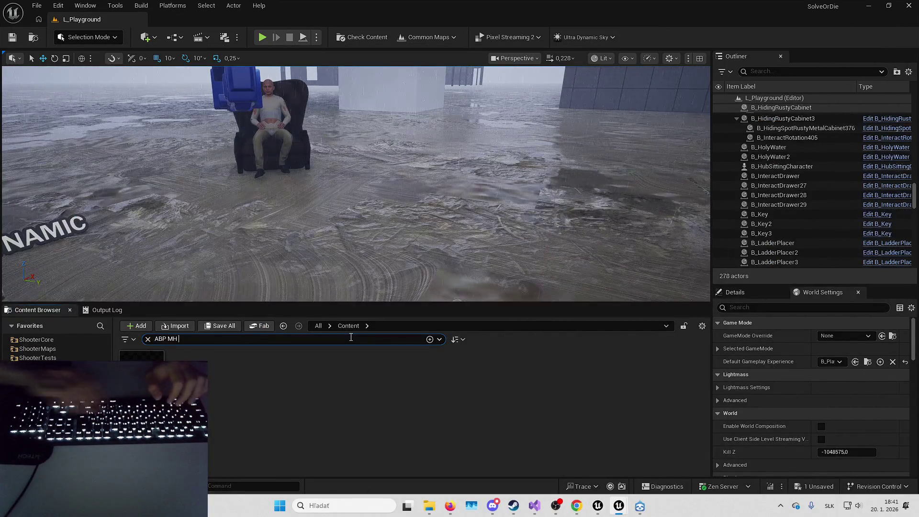
key(ctrl+a)
key(BackSpace)
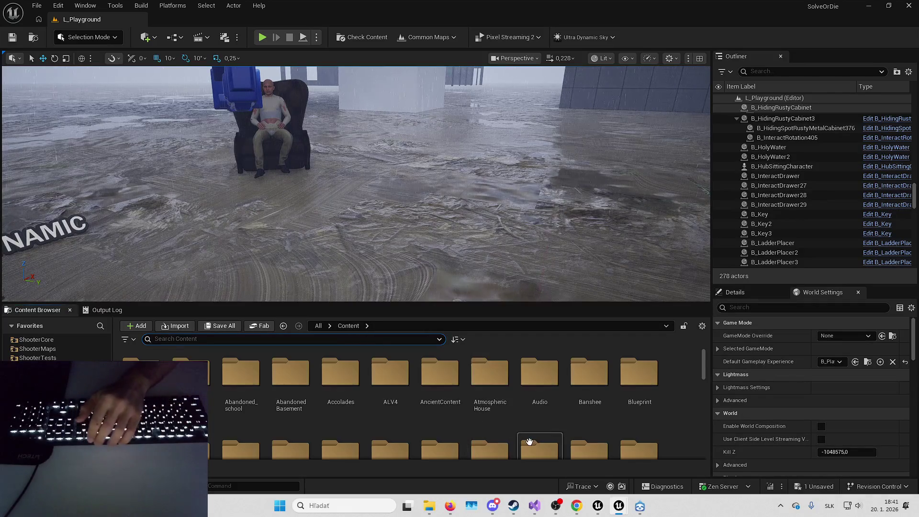
mouse_move(600, 511)
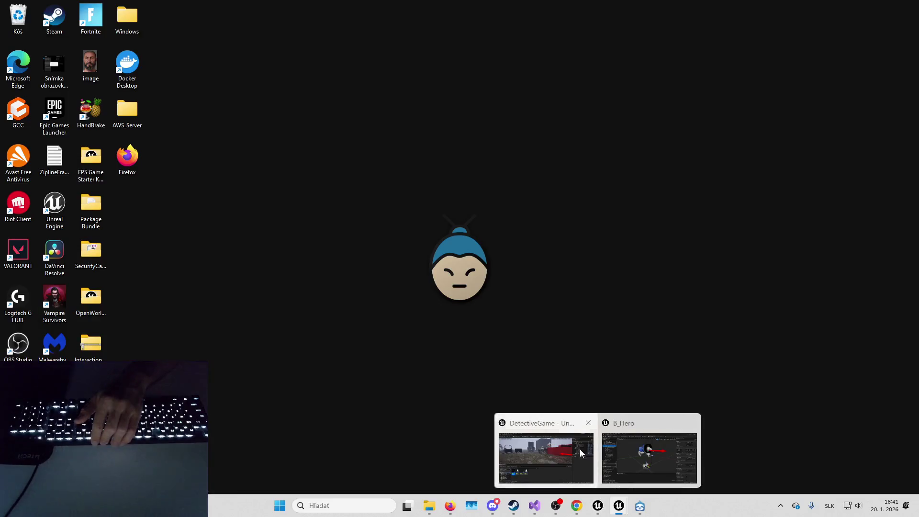
click(580, 449)
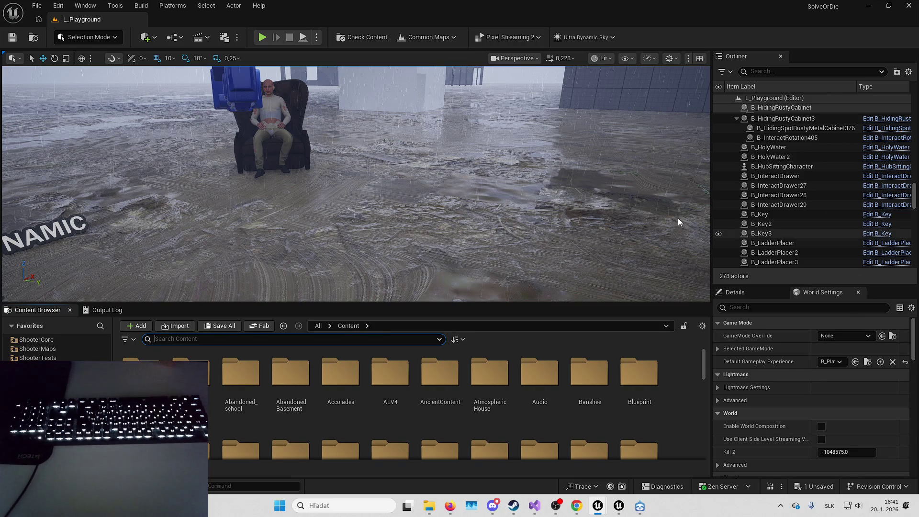
mouse_move(556, 248)
mouse_down()
mouse_move(554, 223)
mouse_move(557, 249)
mouse_up()
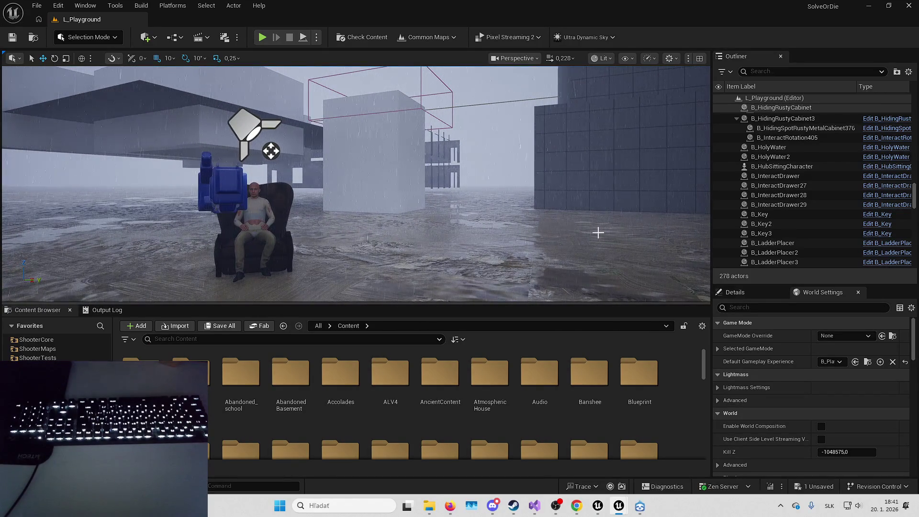
Save the unsaved B_Hero blueprint from the status bar's '1 Unsaved' indicator.
drag(598, 233, 595, 226)
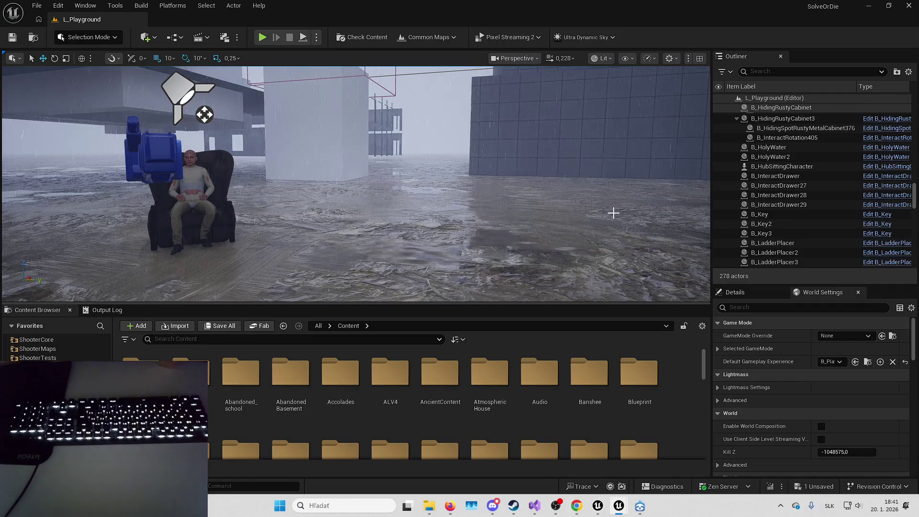
click(816, 486)
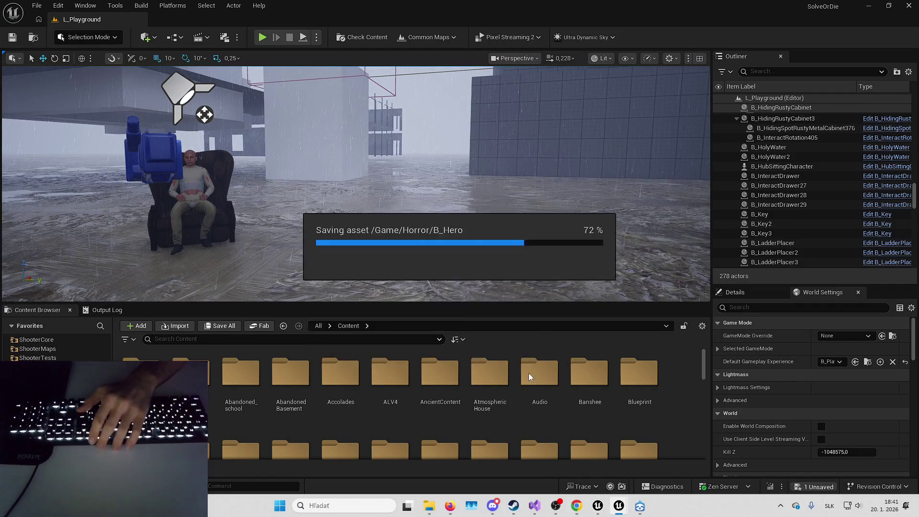
drag(565, 266, 558, 257)
Deselect the bottles in the level and show the Details panel instead of World Settings.
click(556, 256)
right_click(558, 256)
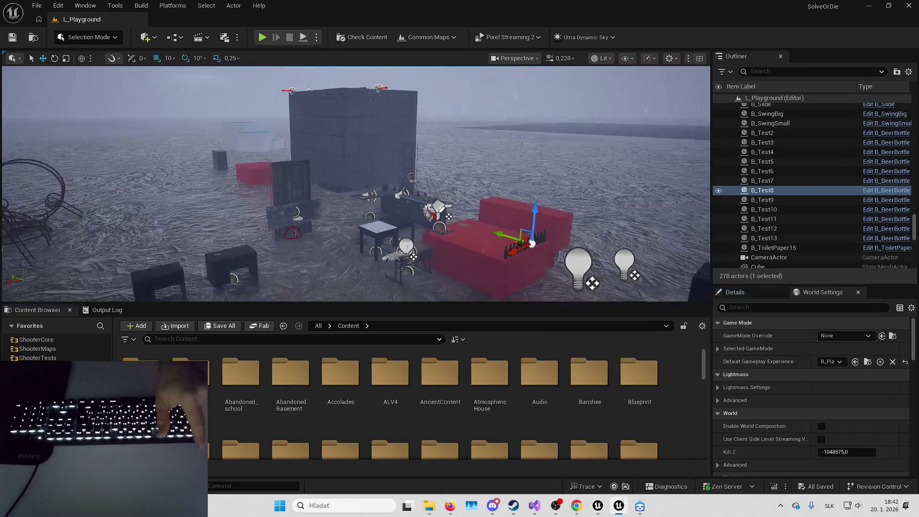
key(Escape)
click(750, 292)
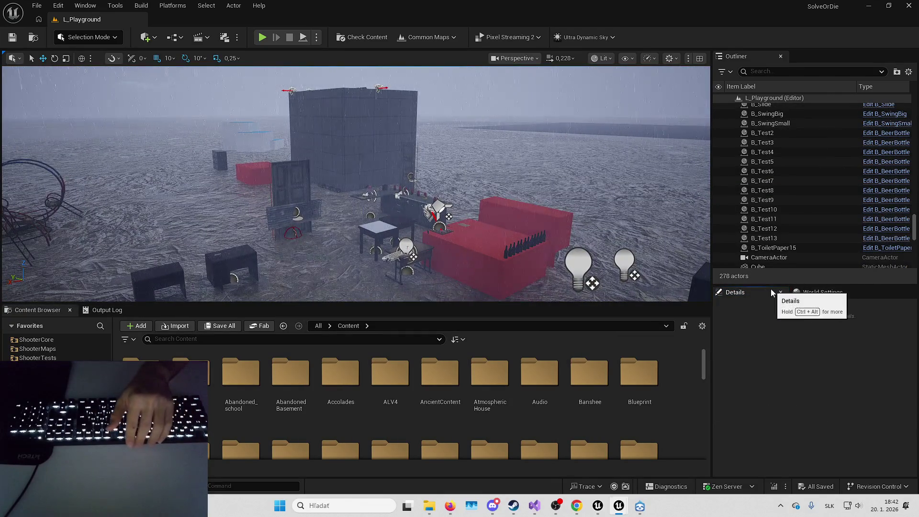
right_click(769, 288)
drag(431, 182, 431, 223)
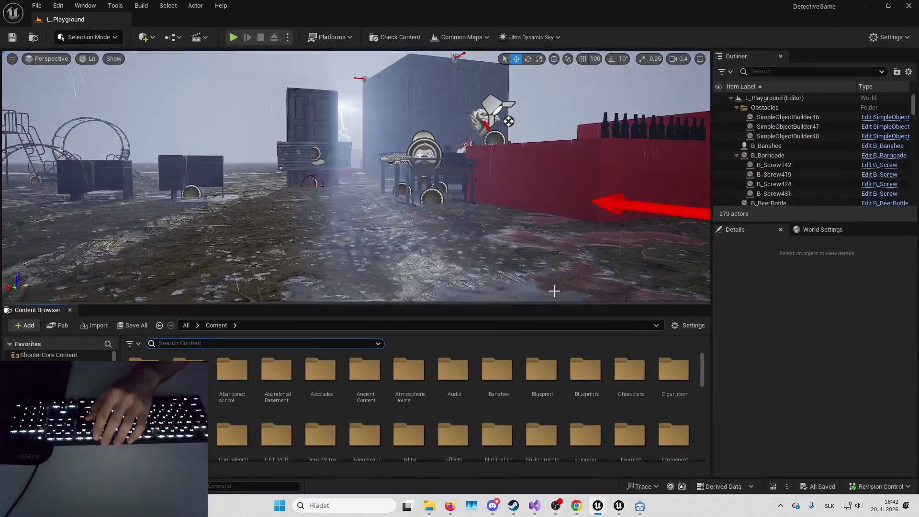
In DetectiveGame, filter the Content Browser by 'abp_mh' and open ABP_MH_Horror.
scroll(541, 378, down, 5)
scroll(417, 407, down, 8)
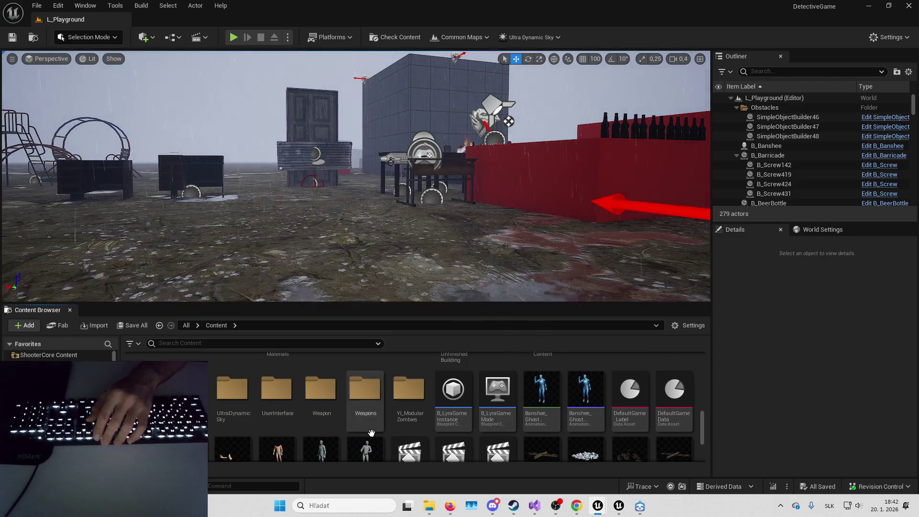
scroll(372, 433, down, 1)
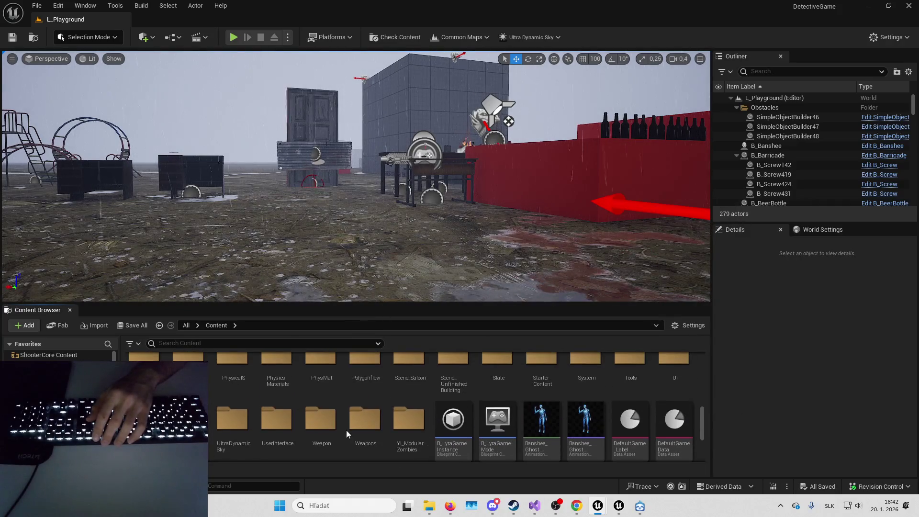
scroll(346, 430, down, 2)
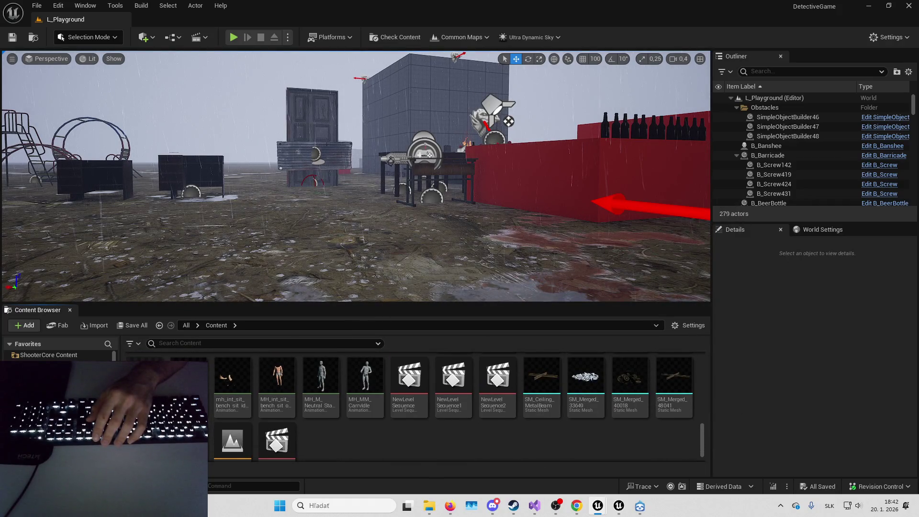
scroll(335, 394, up, 2)
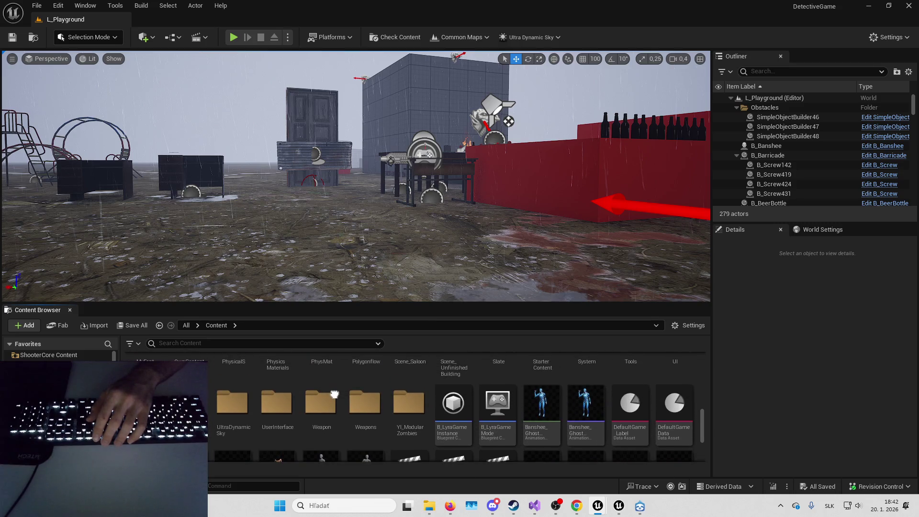
scroll(335, 394, up, 2)
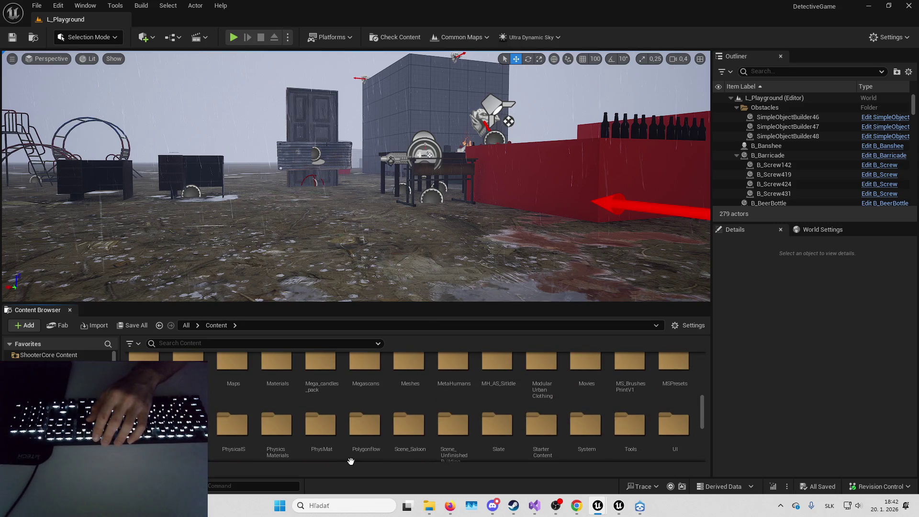
click(321, 344)
text(a)
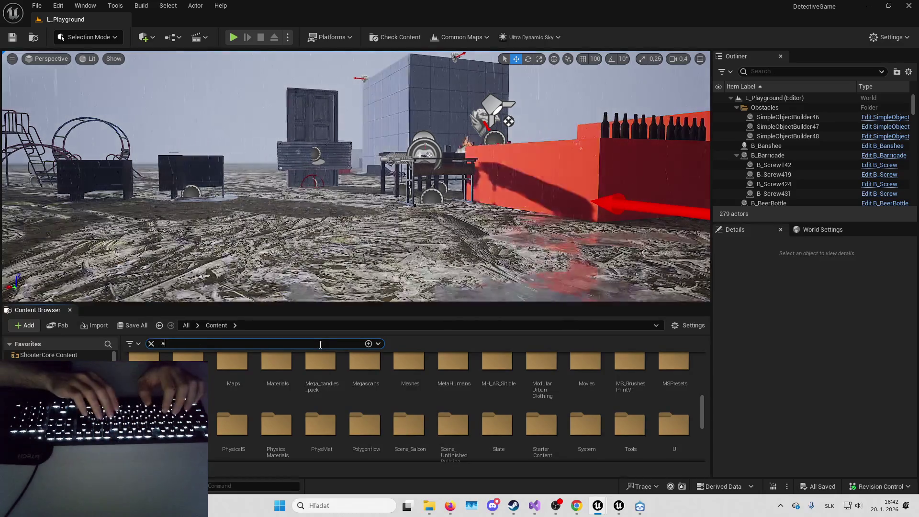
text(bp_mh)
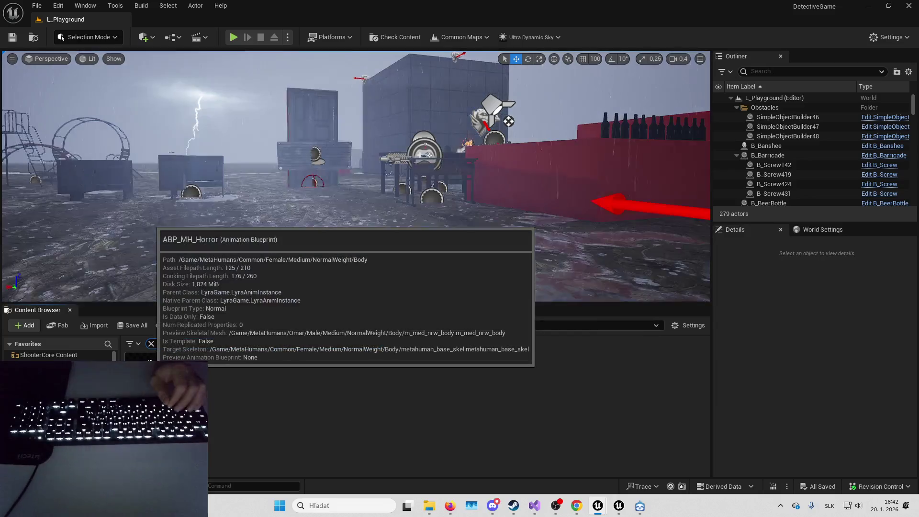
double_click(143, 357)
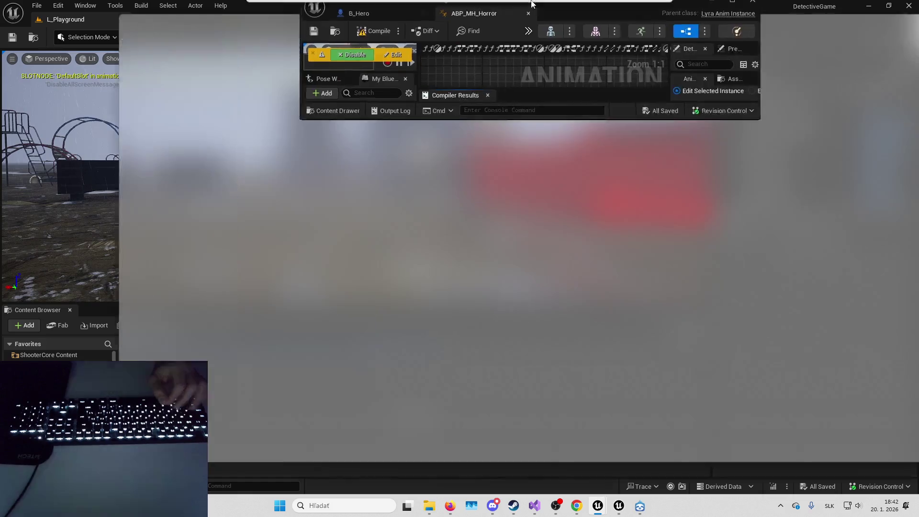
Locate the ItemHold_DevilBook2 animation in the Content Browser and enlarge the browsing area.
click(429, 251)
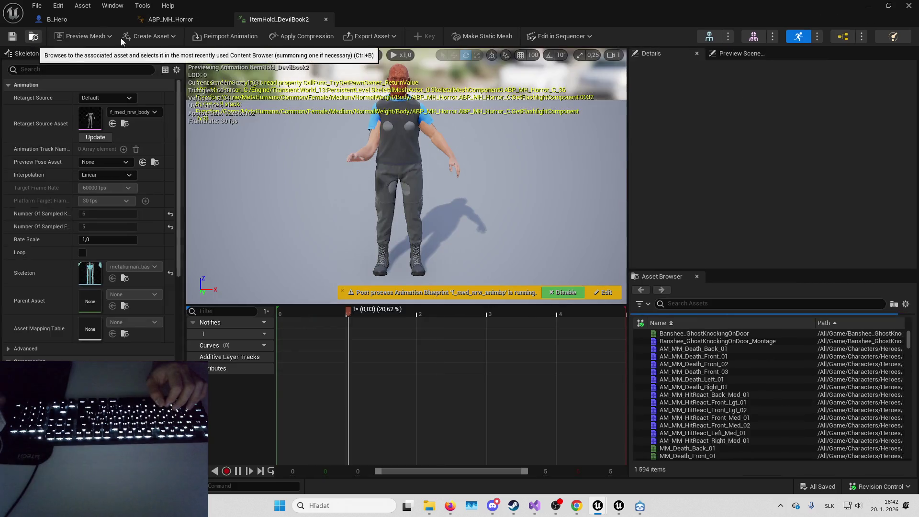
click(33, 36)
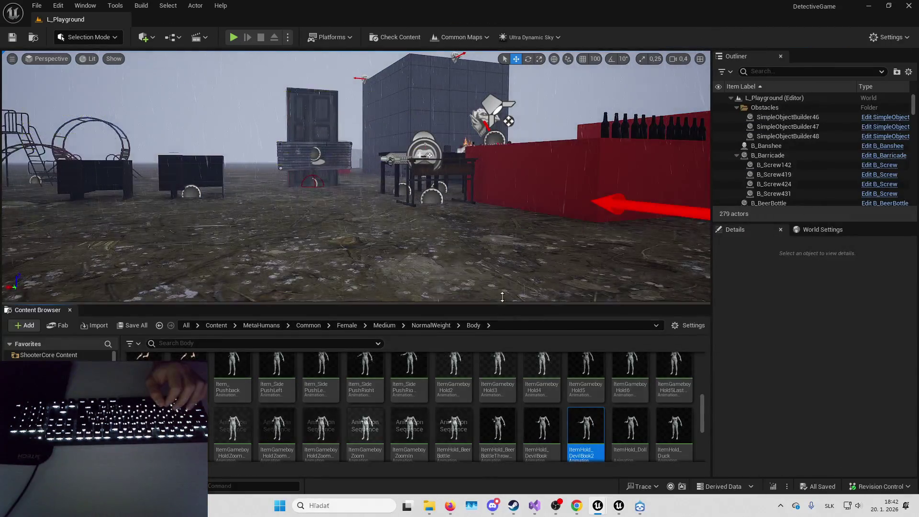
drag(502, 307, 506, 210)
Select the FafaFlash animation in the Body folder and open its Reference Viewer.
scroll(477, 338, down, 1)
scroll(478, 337, up, 5)
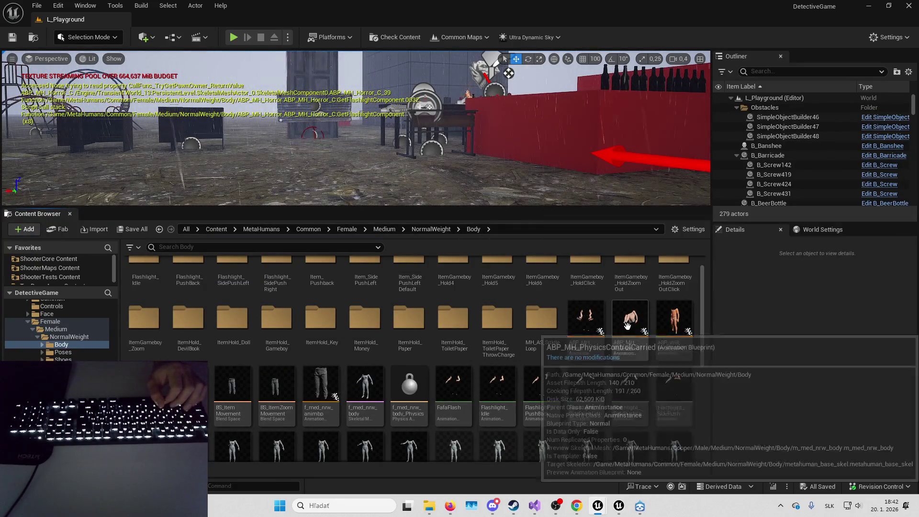
scroll(665, 319, down, 1)
scroll(551, 316, down, 1)
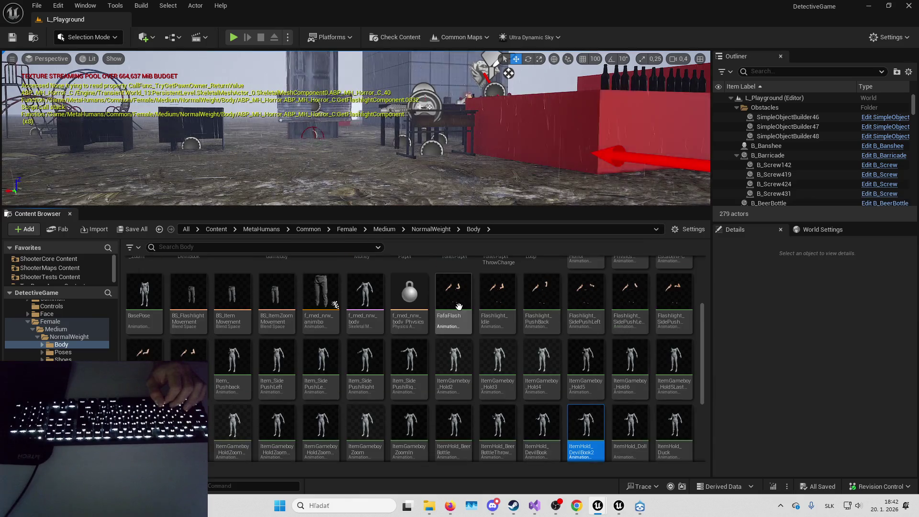
click(456, 296)
key(alt+shift+r)
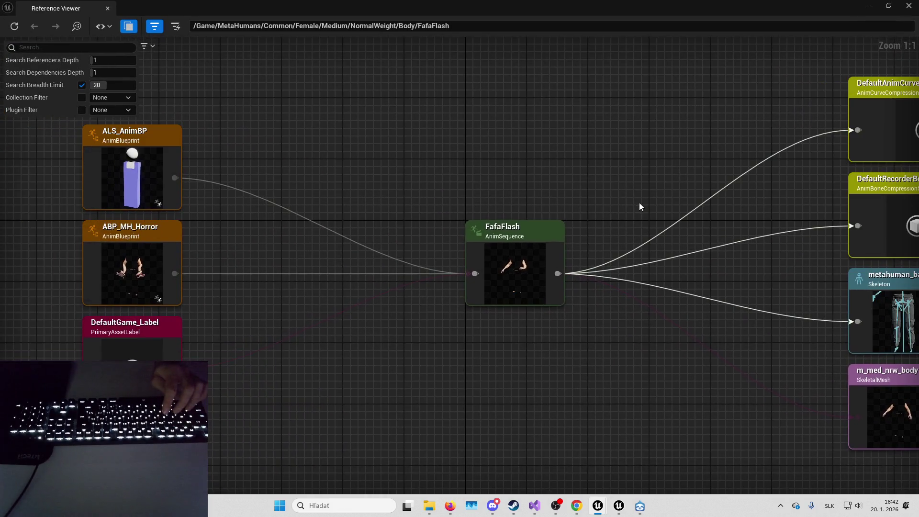
click(909, 5)
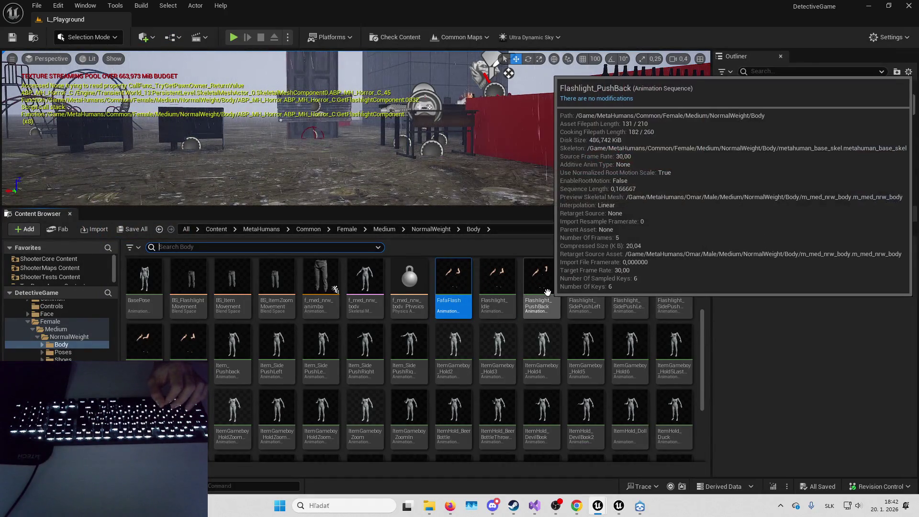
click(501, 285)
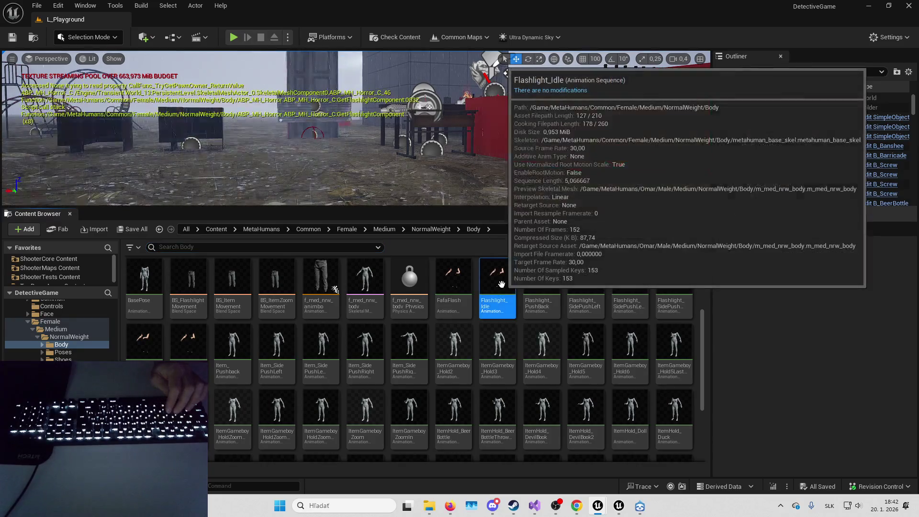
key(alt+shift+r)
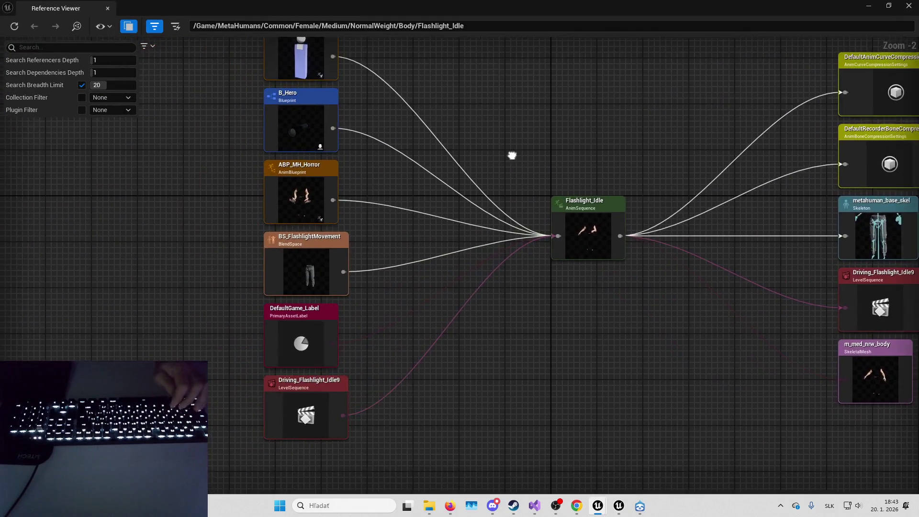
key(alt+F4)
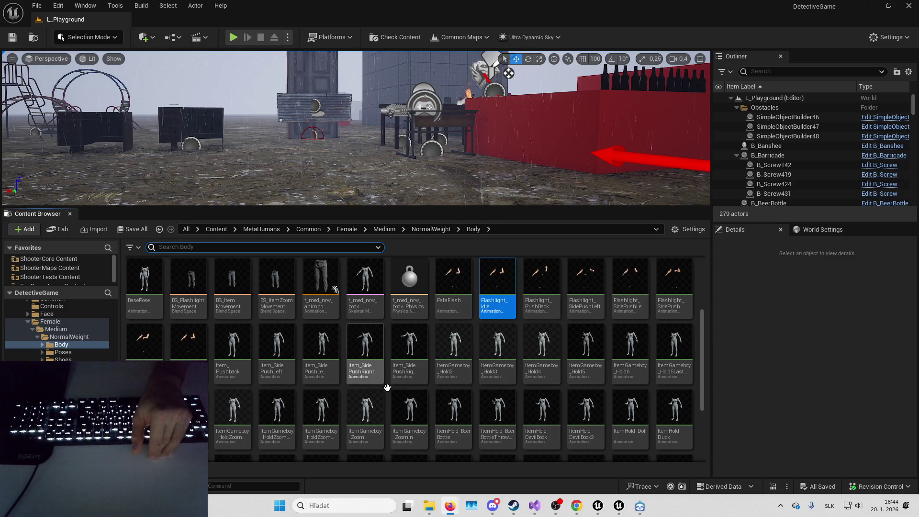
Browse the female Body animations and select ItemZoomHold_Doll.
scroll(372, 396, up, 1)
scroll(373, 393, up, 3)
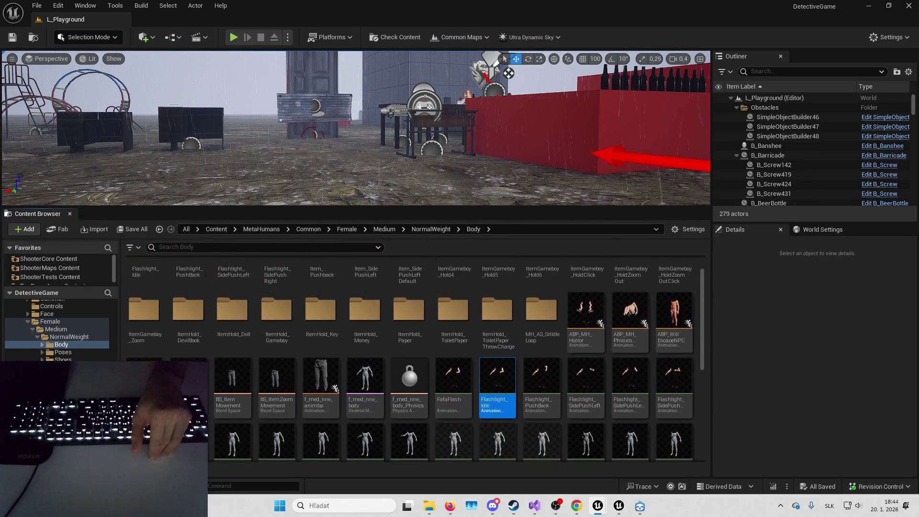
scroll(388, 378, down, 4)
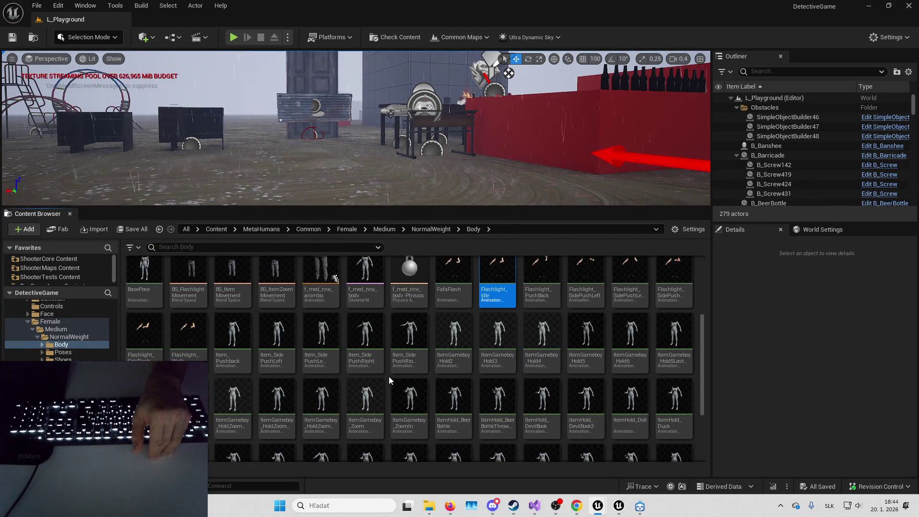
scroll(373, 384, up, 1)
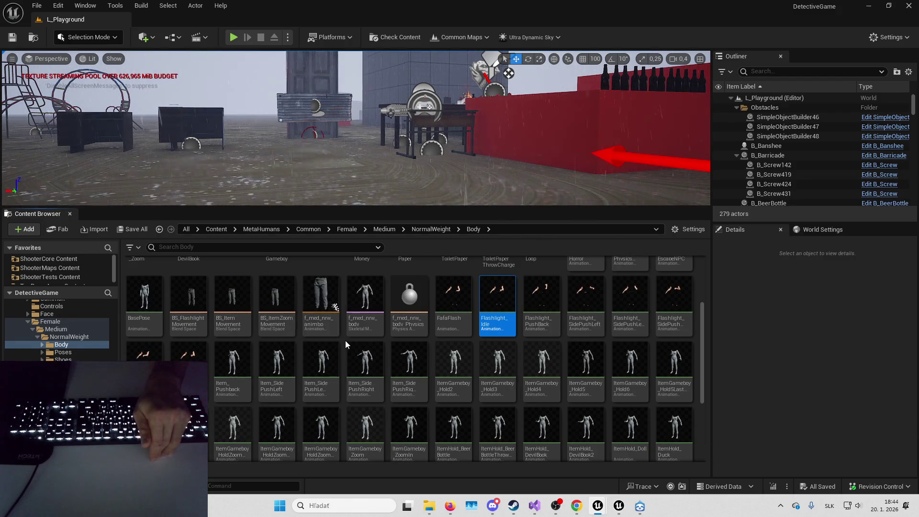
scroll(326, 333, up, 1)
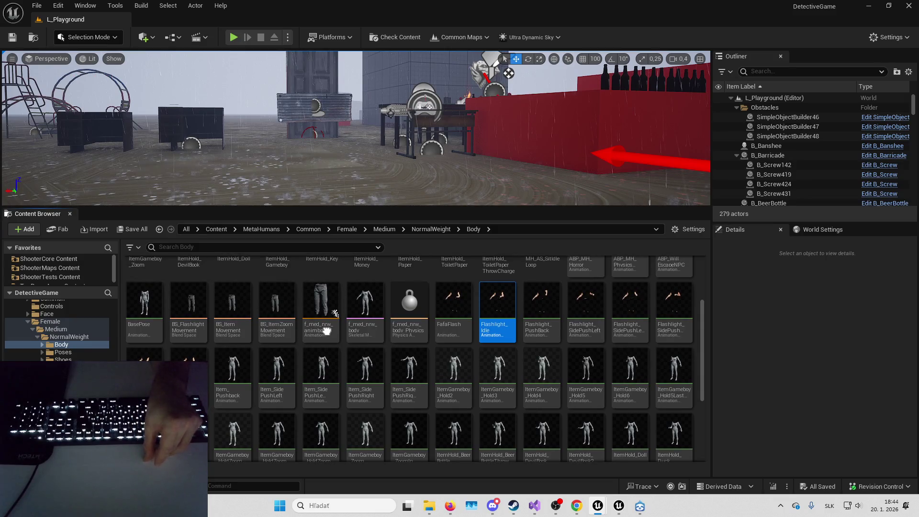
mouse_move(356, 339)
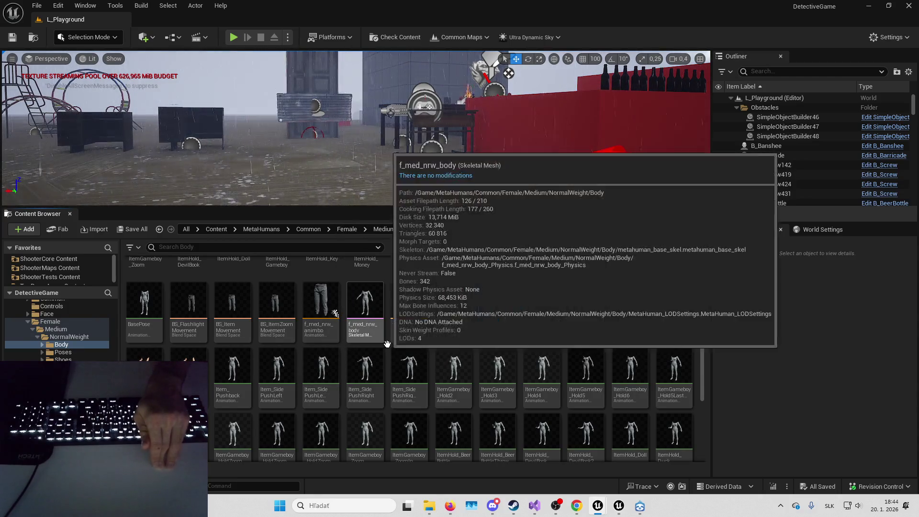
scroll(389, 346, down, 2)
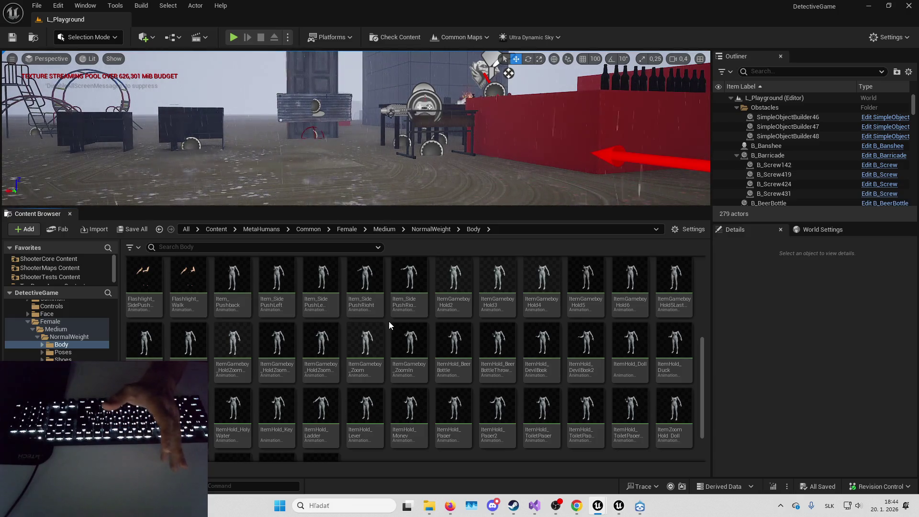
scroll(397, 331, down, 1)
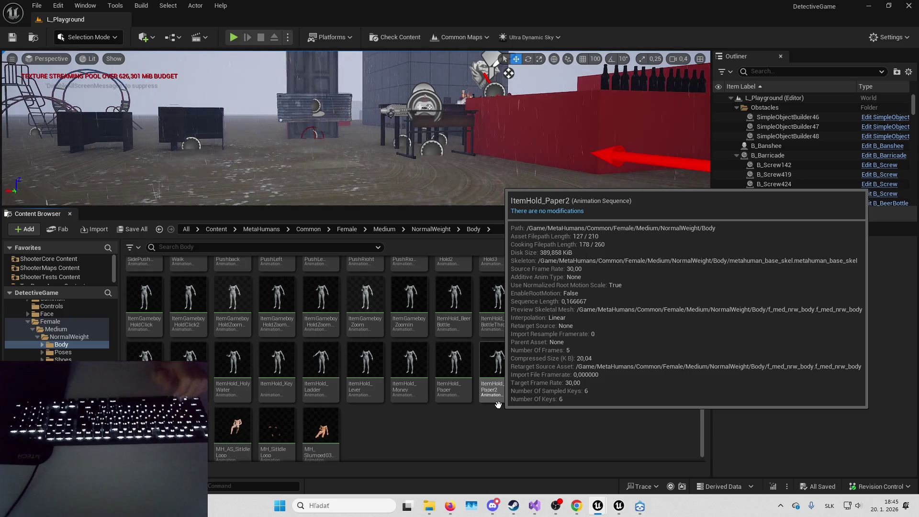
scroll(487, 438, down, 1)
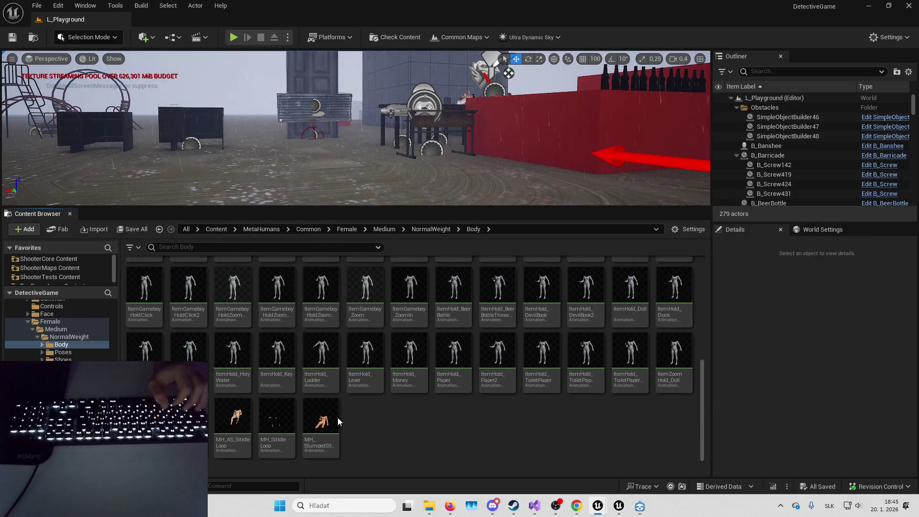
scroll(550, 383, up, 1)
click(673, 378)
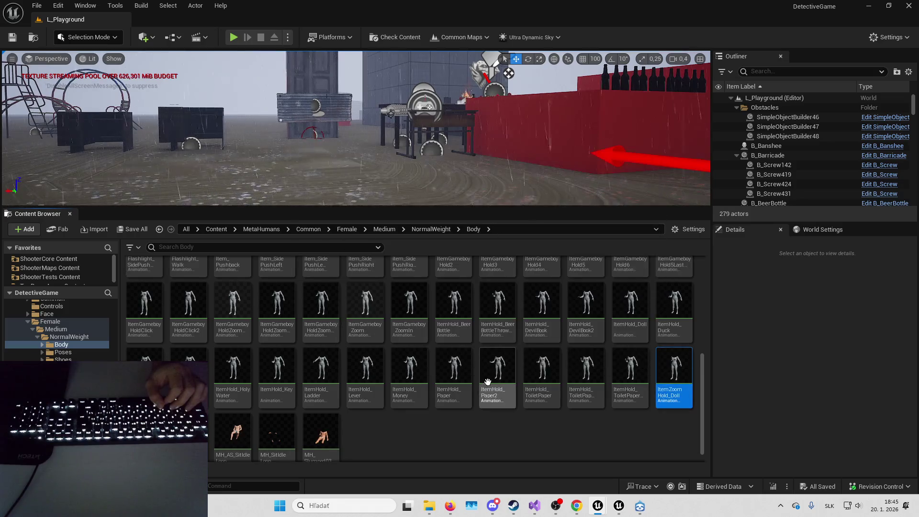
scroll(622, 374, up, 5)
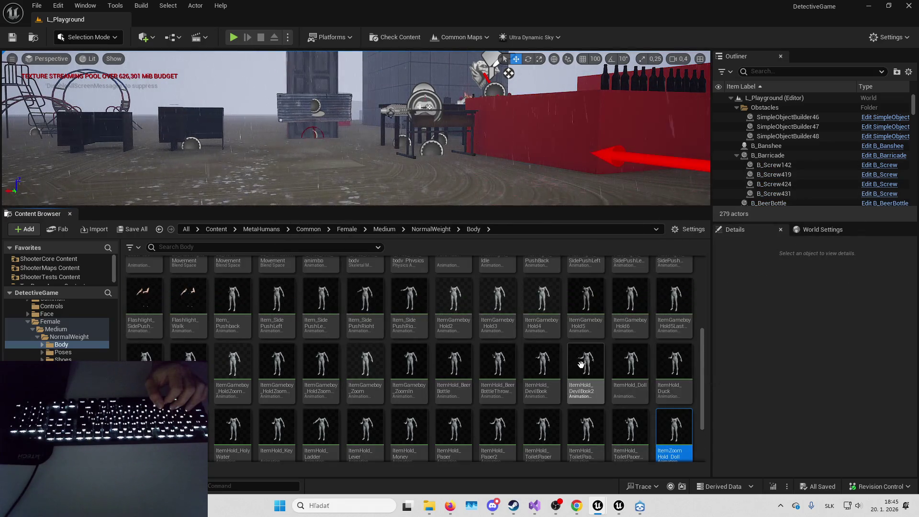
Check Flashlight_Walk's references, close the viewer, and select all assets with Ctrl+A.
click(188, 330)
key(alt+shift+r)
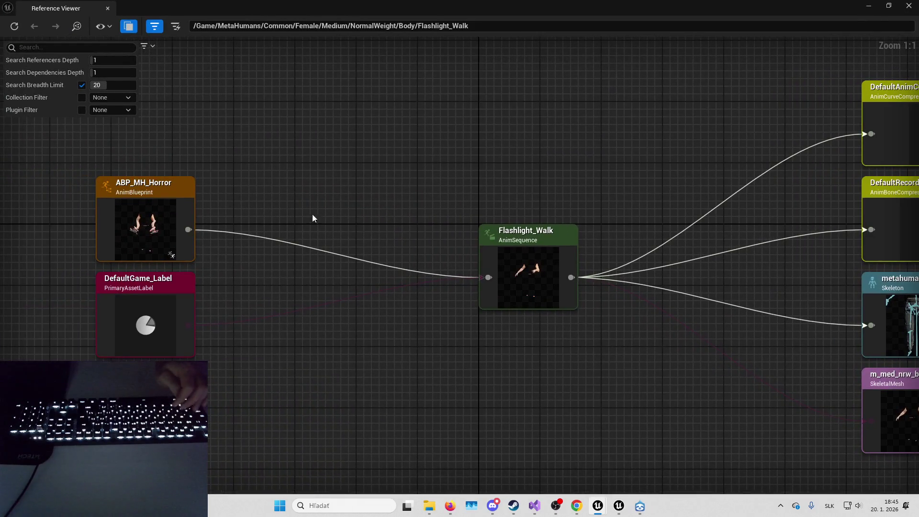
key(alt+F4)
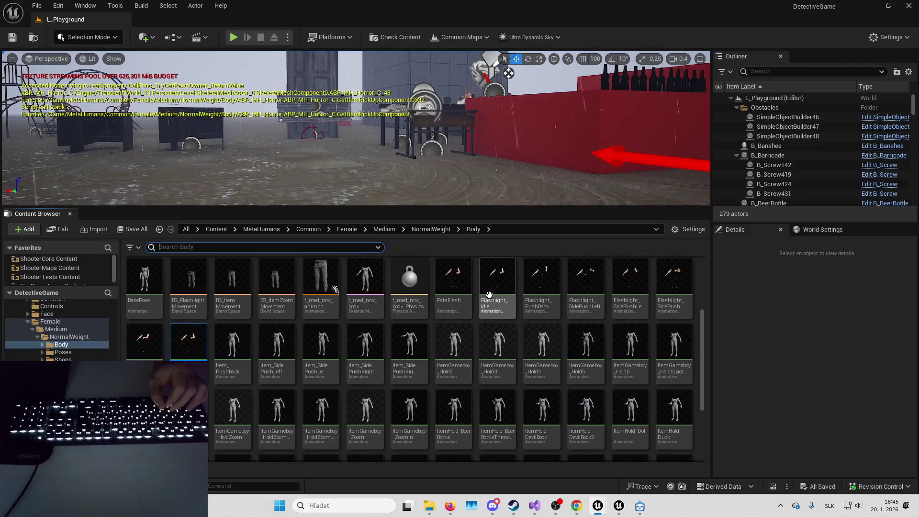
scroll(493, 288, down, 3)
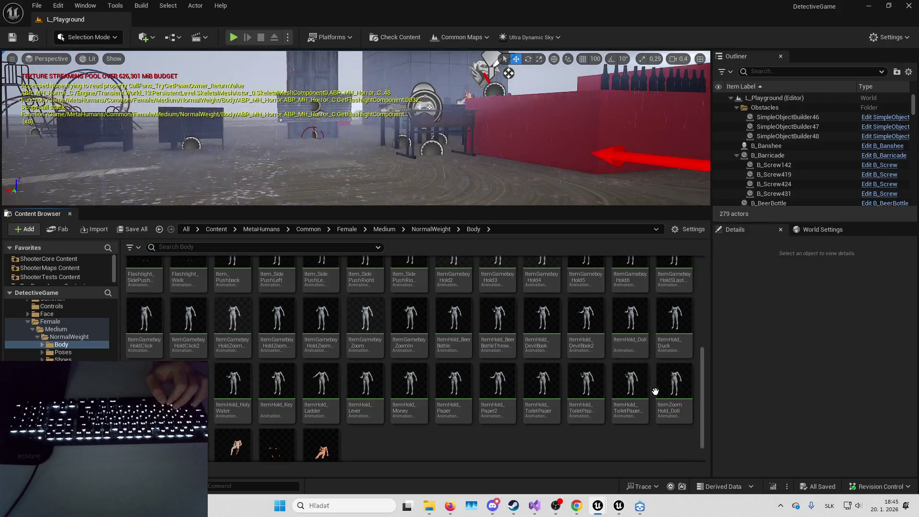
key(ctrl+a)
scroll(506, 351, up, 2)
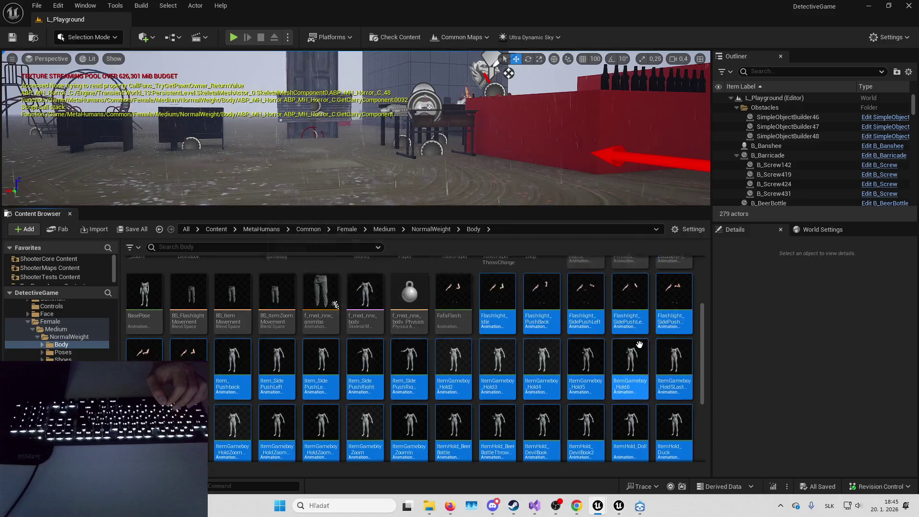
Start migrating the selected assets to another project from the context menu.
right_click(546, 313)
mouse_move(613, 349)
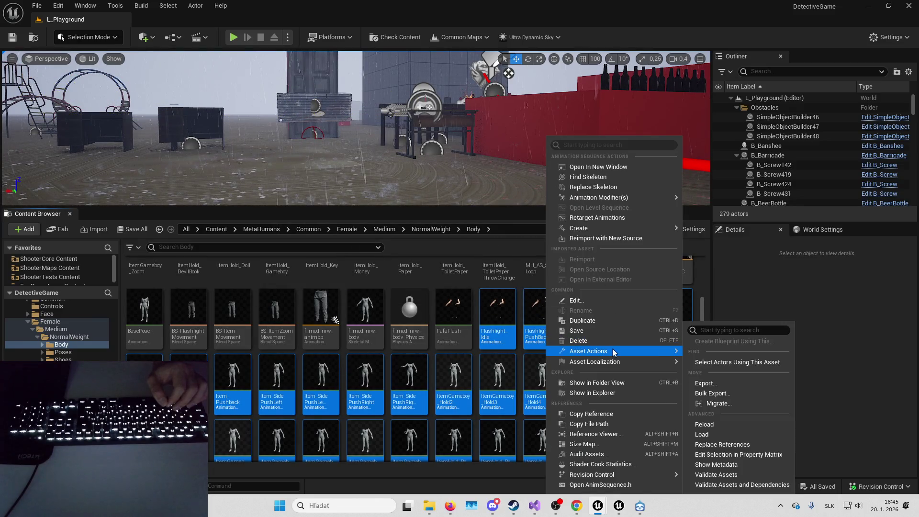
click(723, 405)
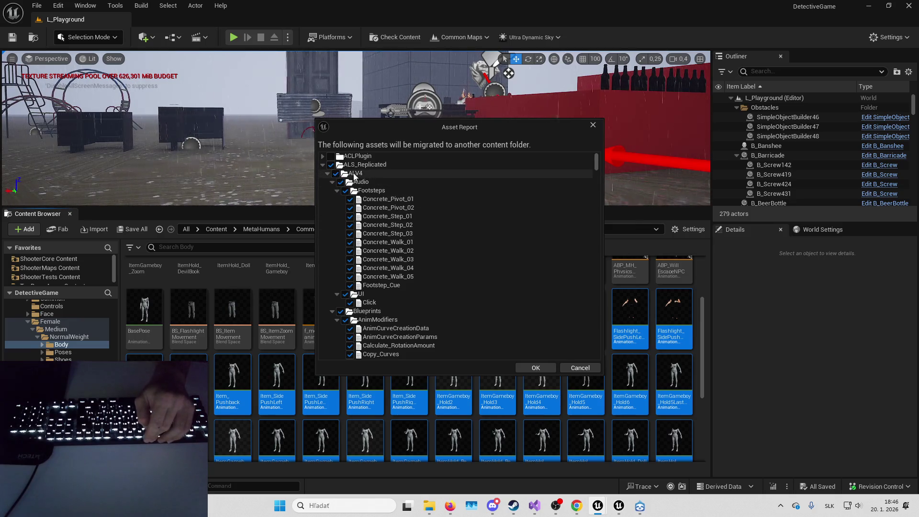
Uncheck and collapse ALS_Replicated, DrunkSystem, 2DPlatformingKit and 44_General_Library_Full in the migration report.
click(331, 165)
click(323, 165)
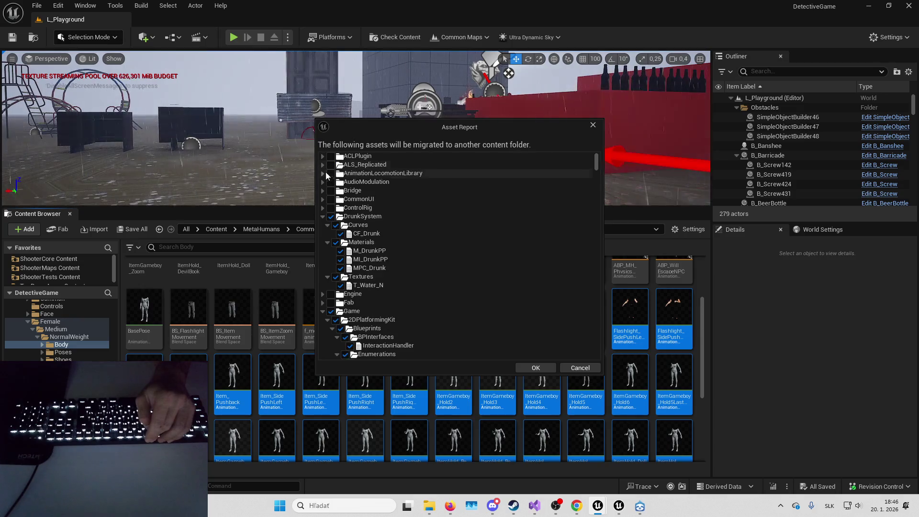
click(331, 217)
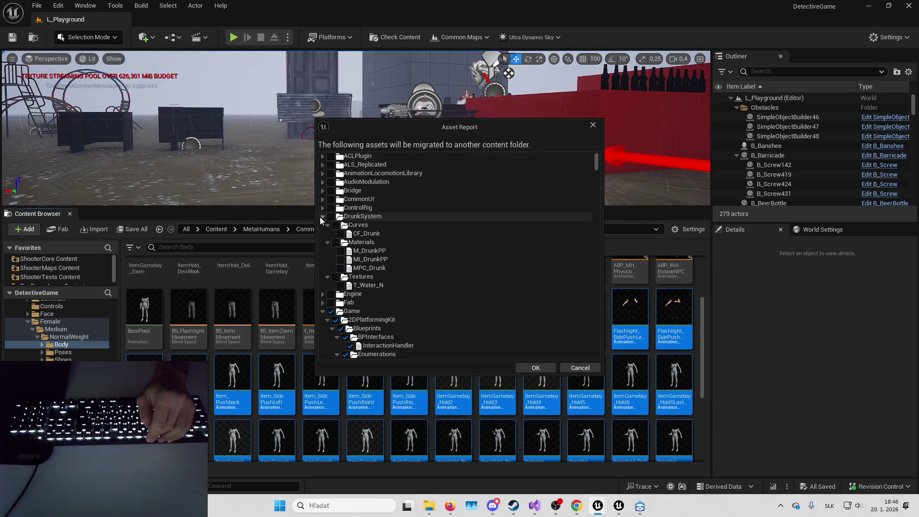
click(322, 217)
scroll(344, 226, down, 2)
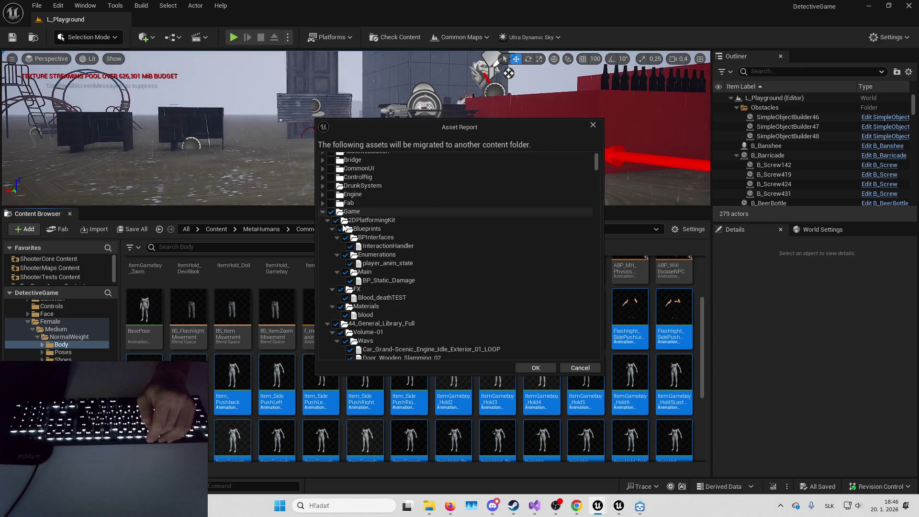
click(335, 220)
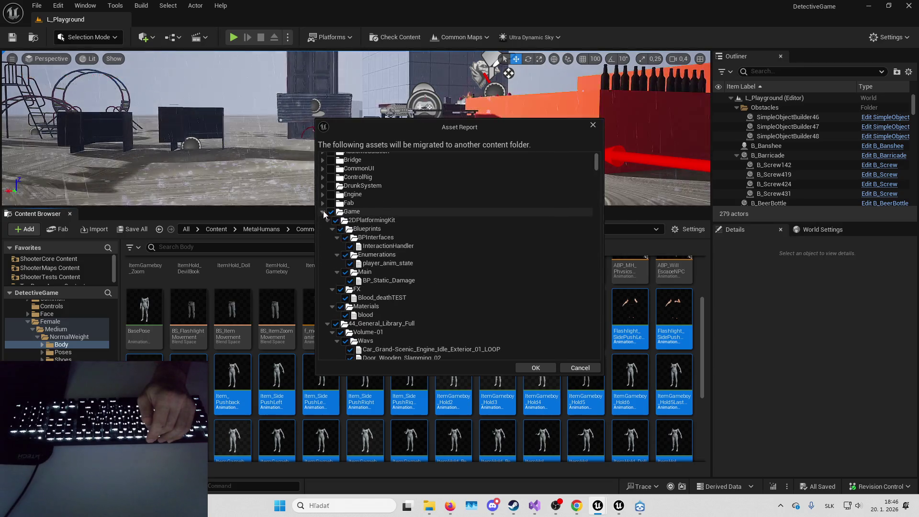
click(328, 220)
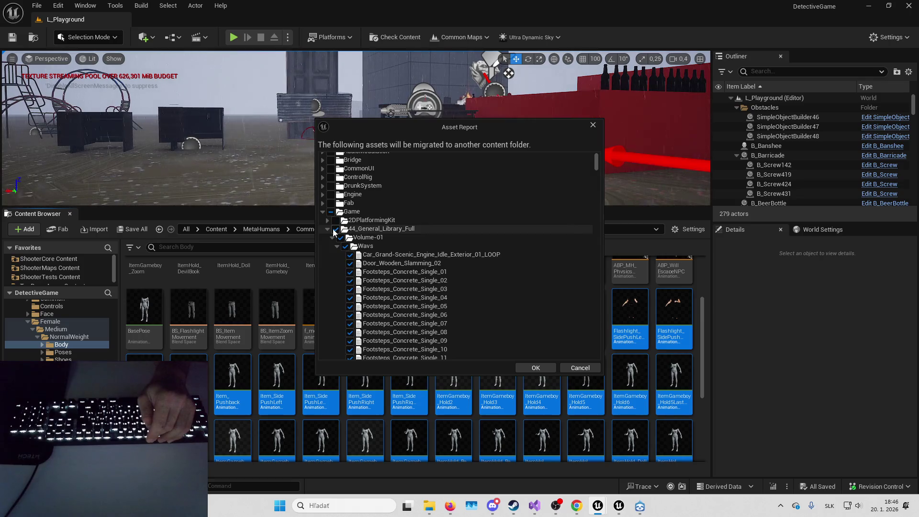
click(336, 229)
click(327, 229)
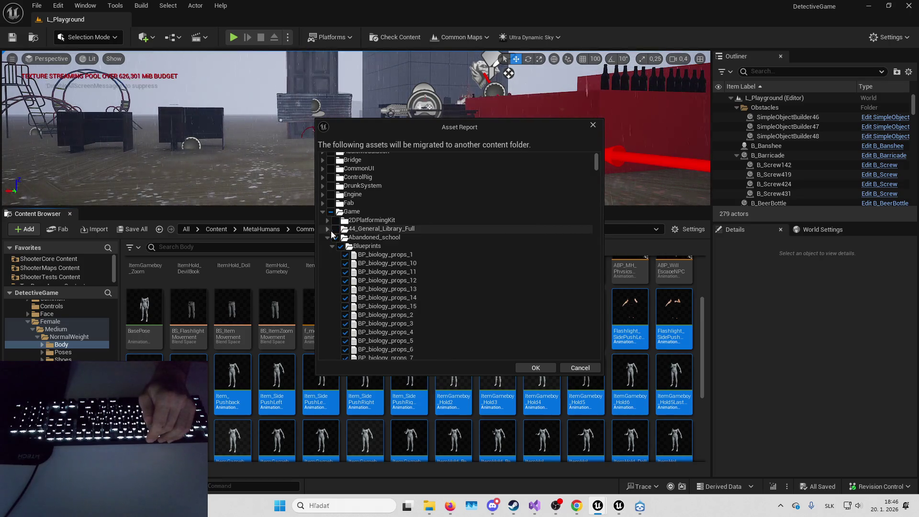
Uncheck and collapse Abandoned_school, Accolades and AncientContent.
scroll(359, 243, down, 1)
click(336, 222)
click(327, 222)
scroll(341, 226, down, 1)
click(336, 215)
click(328, 215)
click(335, 224)
click(328, 224)
Exclude AtmosphericHouse, Audio, B_LyraGameInstance, Banshee and its assets, Blueprint and Blueprints; collapse Characters.
drag(412, 131, 518, 126)
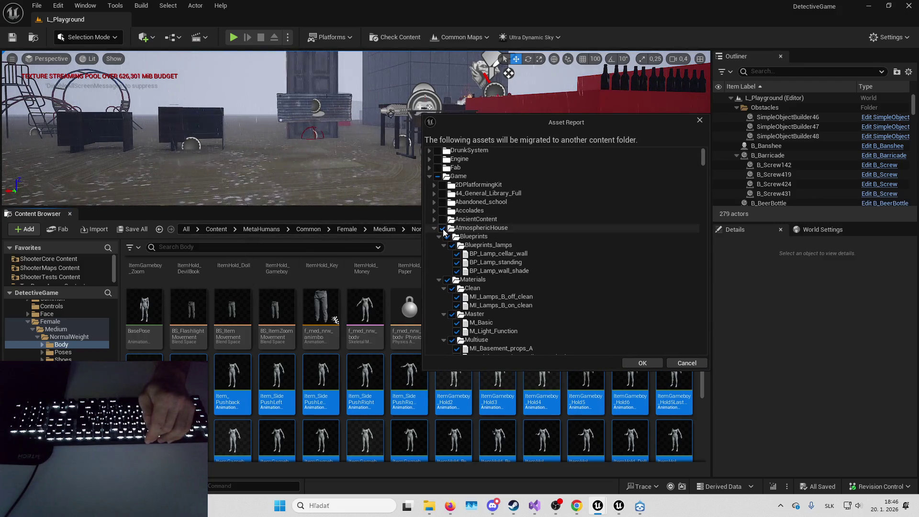
click(444, 229)
click(435, 228)
click(443, 237)
click(435, 236)
click(443, 246)
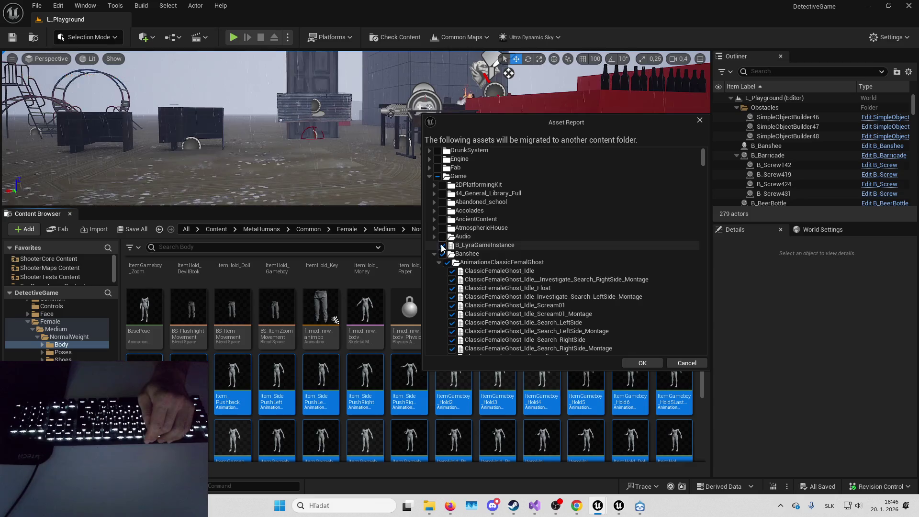
click(442, 254)
click(434, 254)
click(443, 263)
click(443, 271)
click(443, 280)
click(434, 280)
click(442, 288)
click(434, 288)
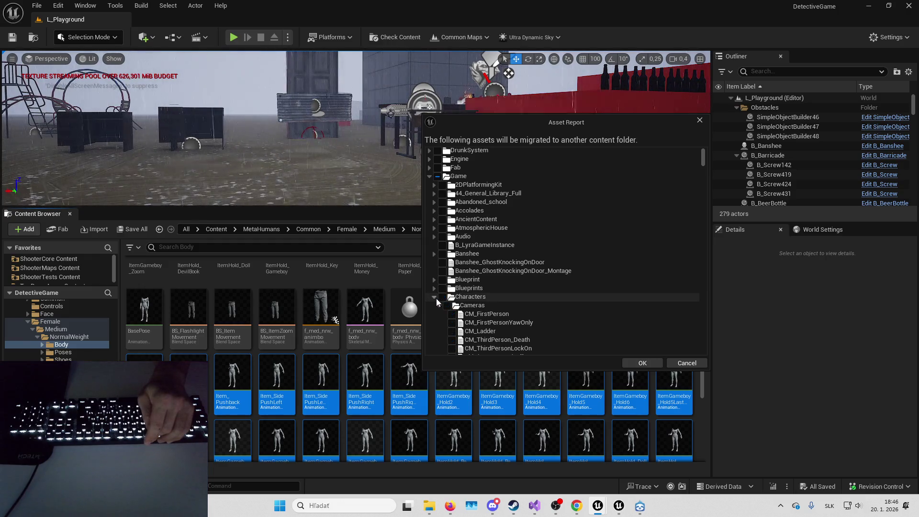
click(435, 297)
Uncheck and collapse Cigar_room, ClassicFemaleGhost, ContextEffects, ControlPoint, CRT_VCR_Material and Deko_MatrixDemo.
scroll(464, 286, down, 1)
click(442, 290)
click(435, 290)
scroll(472, 290, down, 2)
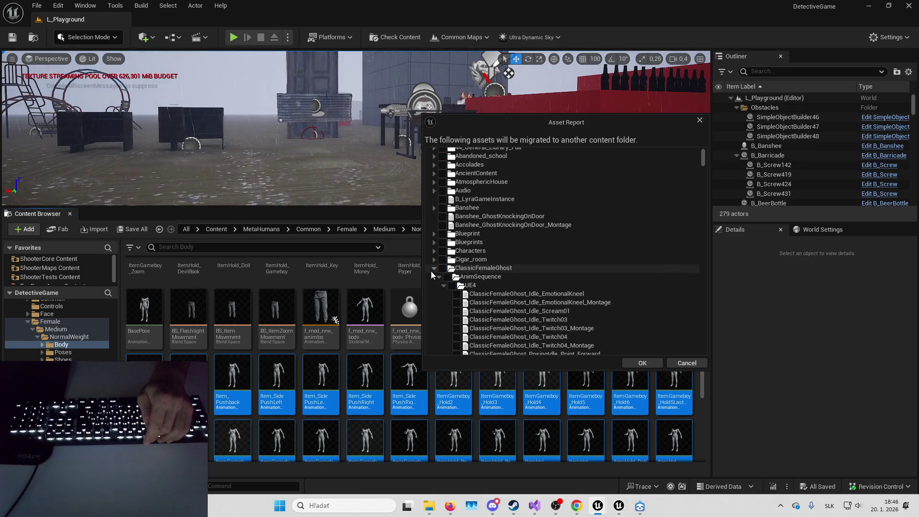
click(442, 268)
click(434, 268)
scroll(482, 266, down, 5)
click(443, 200)
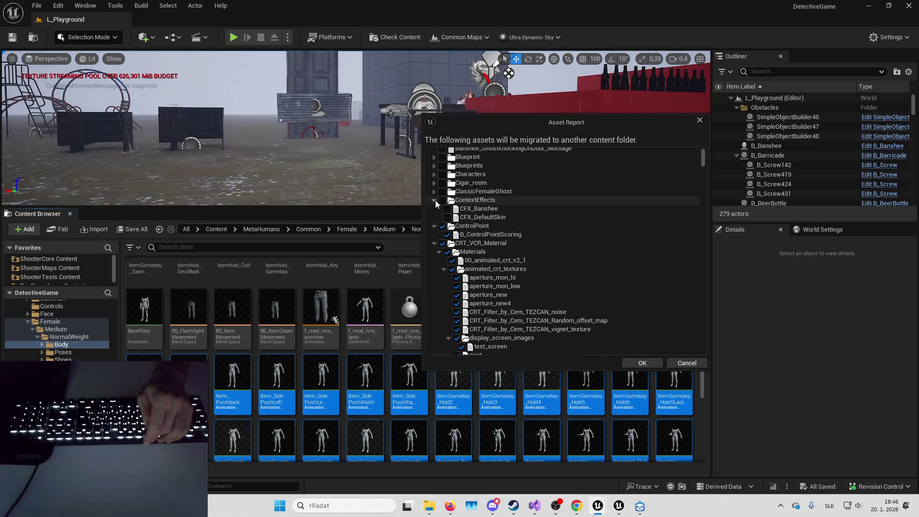
click(434, 199)
scroll(439, 199, down, 1)
click(442, 194)
click(435, 194)
click(443, 202)
click(434, 202)
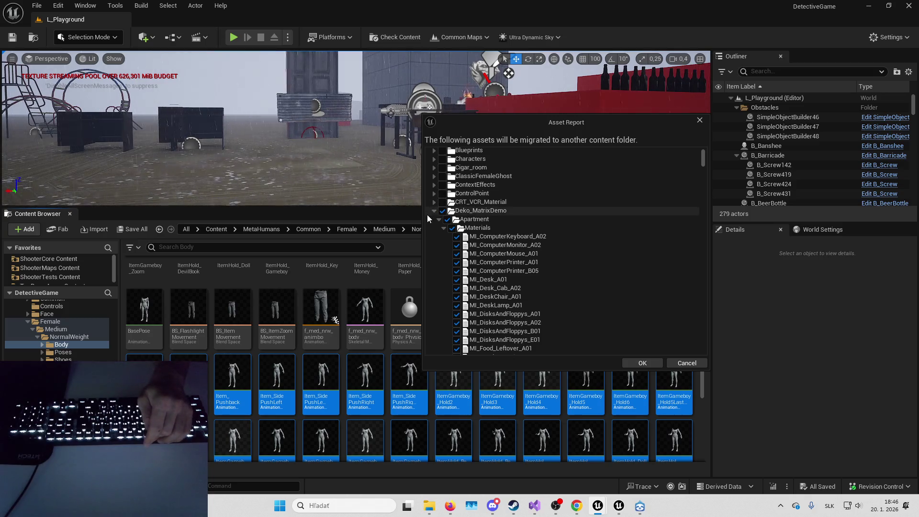
click(442, 210)
click(434, 210)
Exclude DyingBreath, Elimination, EuropeanHornbeam, Fab, FirstPersonArms, FormalWearPack and Game, collapsing the folders in between.
click(443, 204)
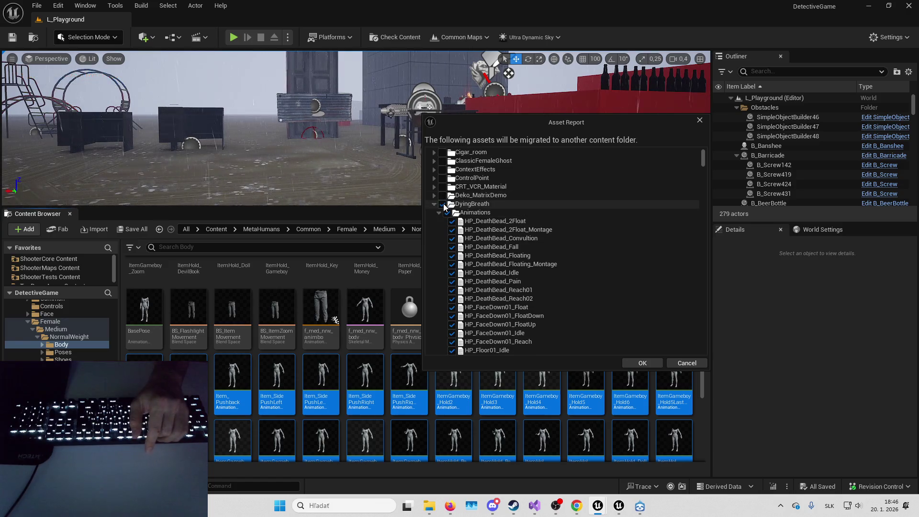
click(434, 205)
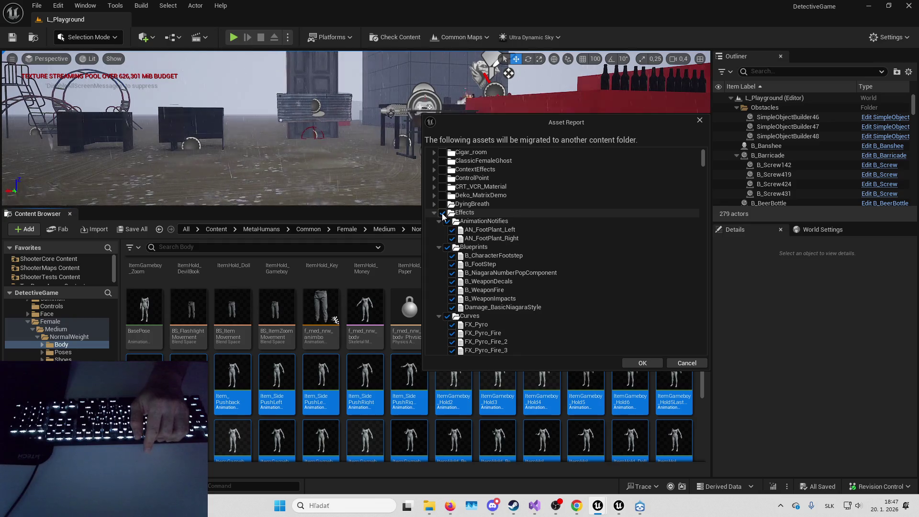
click(441, 213)
click(443, 220)
click(434, 221)
click(441, 231)
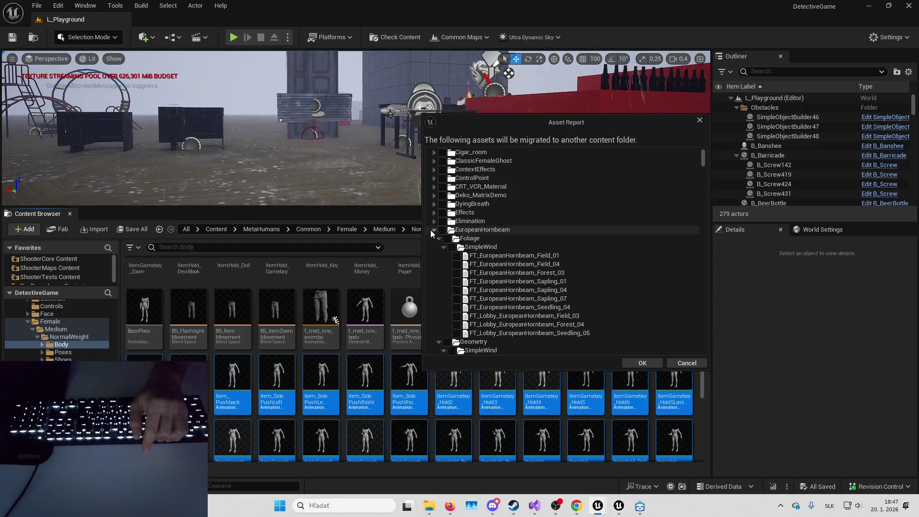
click(432, 230)
click(431, 238)
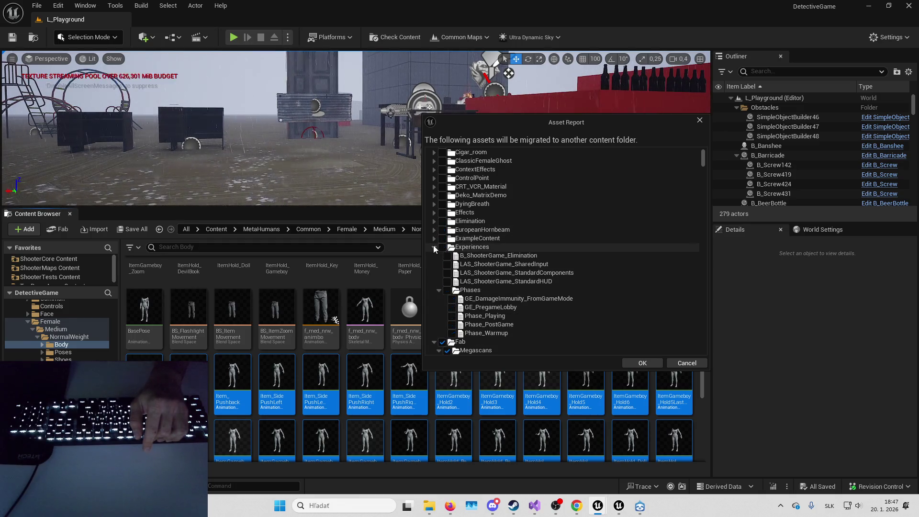
click(434, 248)
click(443, 256)
click(432, 256)
click(441, 264)
click(434, 264)
click(442, 281)
click(435, 281)
click(442, 289)
click(434, 290)
Uncheck and collapse GameplayEffects, Ghost_Creature_Anims, Global, Horror and HorrorBodycam; collapse GhostAllInOne.
scroll(445, 278, down, 2)
click(442, 268)
click(434, 269)
scroll(442, 268, down, 1)
click(443, 261)
click(435, 261)
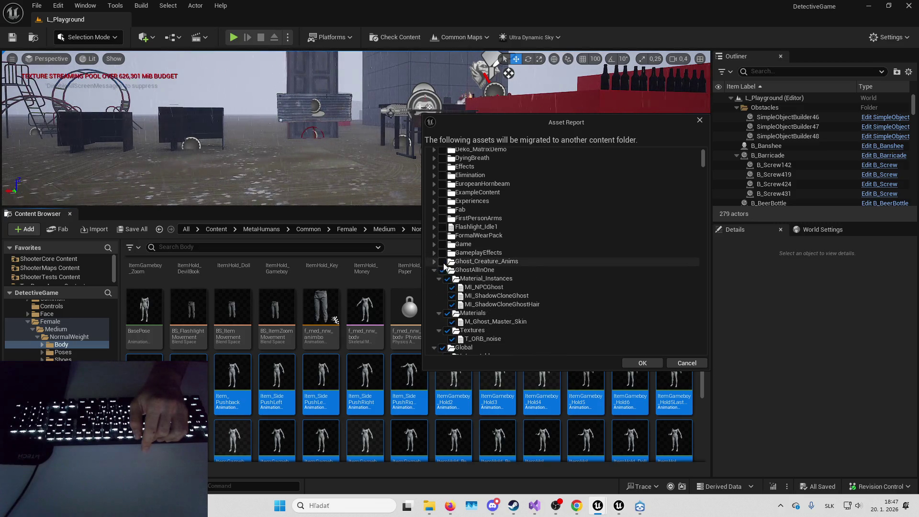
scroll(445, 259, down, 2)
click(435, 239)
click(441, 248)
click(434, 248)
click(443, 256)
click(434, 257)
click(442, 265)
click(434, 265)
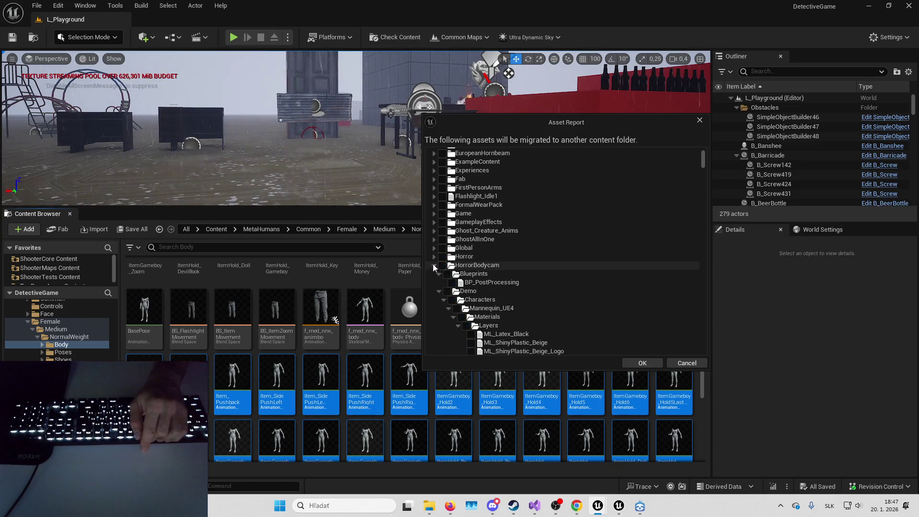
Uncheck and collapse HorrorGameBoy, HorrorSoundscapes, ImmersiveFlashlight, Input and LevelPrototyping.
click(434, 273)
click(443, 274)
click(442, 282)
click(434, 282)
click(442, 291)
click(434, 290)
click(443, 300)
click(435, 300)
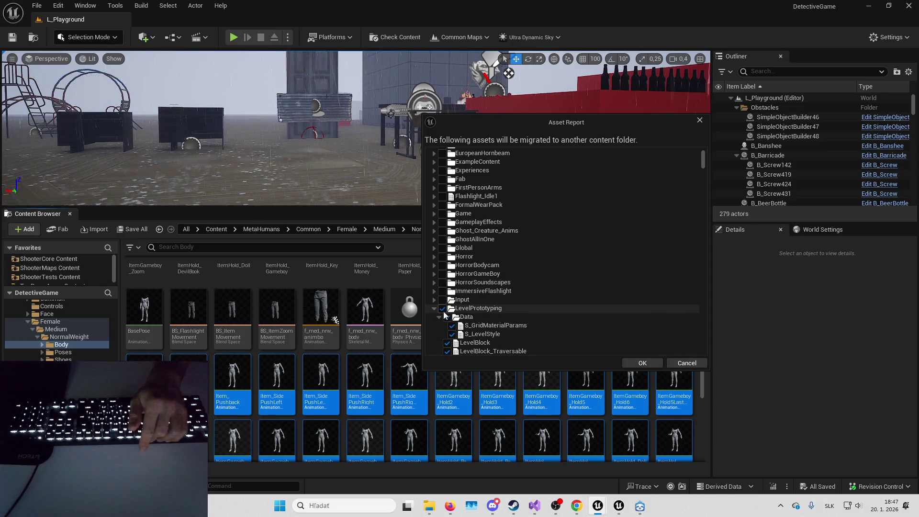
click(442, 308)
click(434, 308)
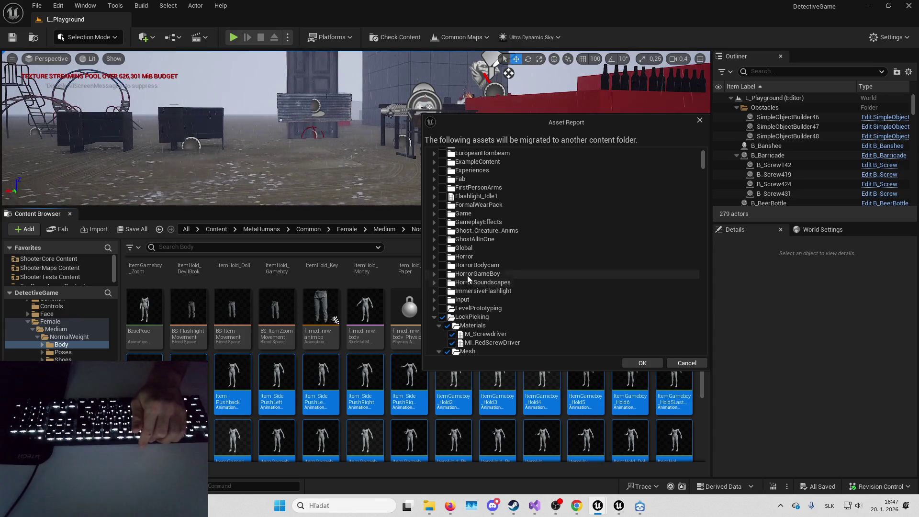
Collapse LockPicking, then uncheck and collapse Maps, Megascans and Meshes, leaving MetaHumans checked.
scroll(467, 275, down, 3)
click(437, 240)
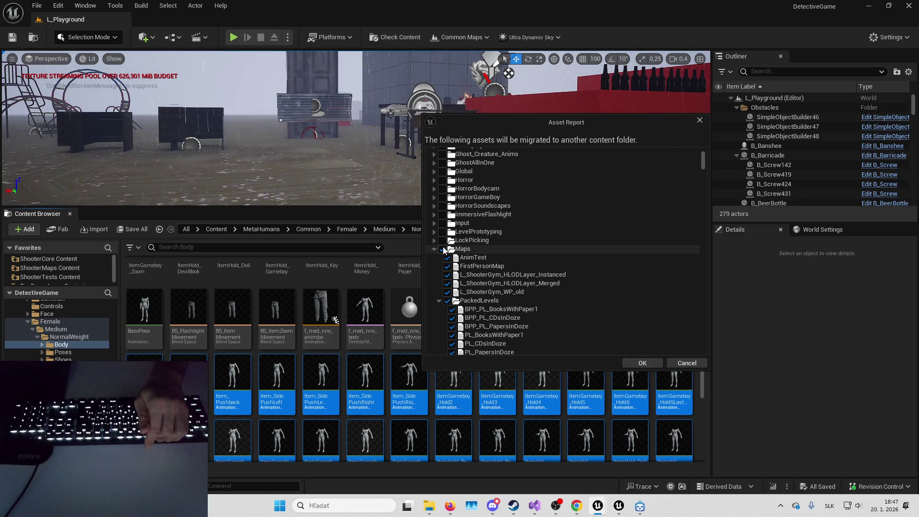
click(443, 249)
click(435, 249)
scroll(435, 244, down, 2)
click(443, 236)
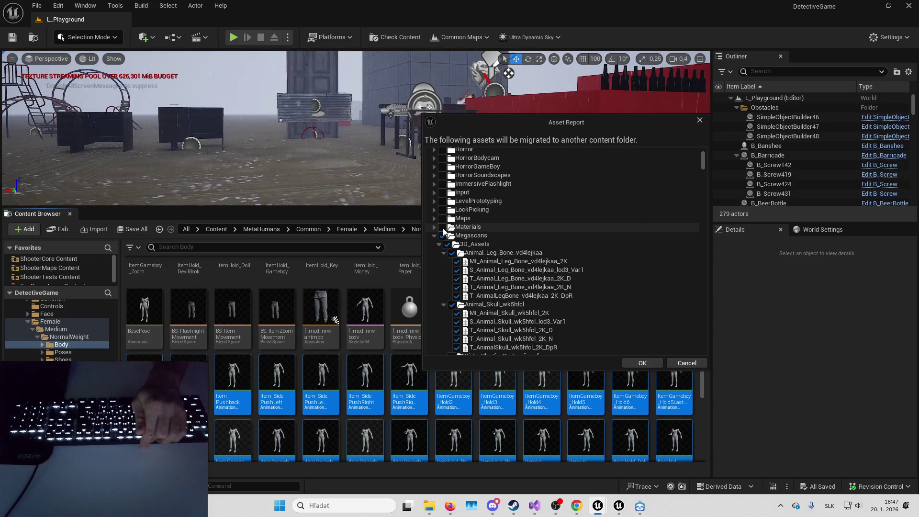
click(441, 235)
click(435, 235)
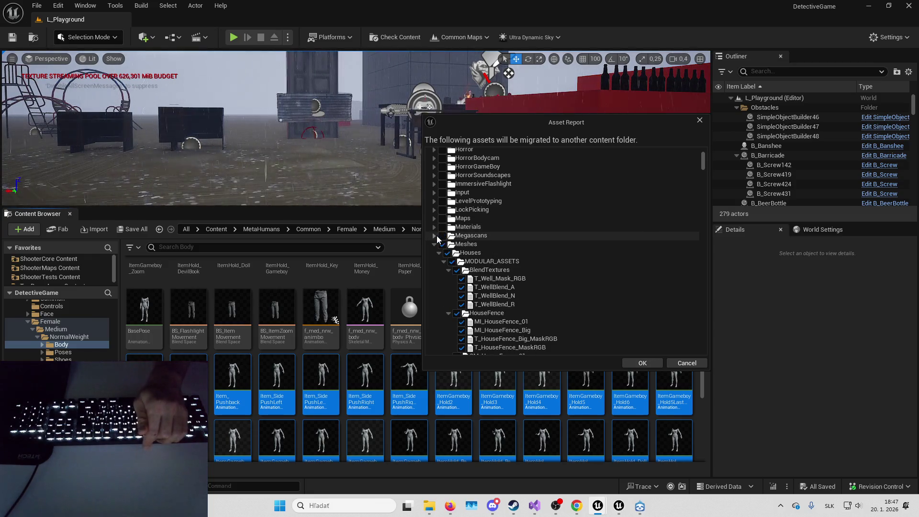
click(442, 245)
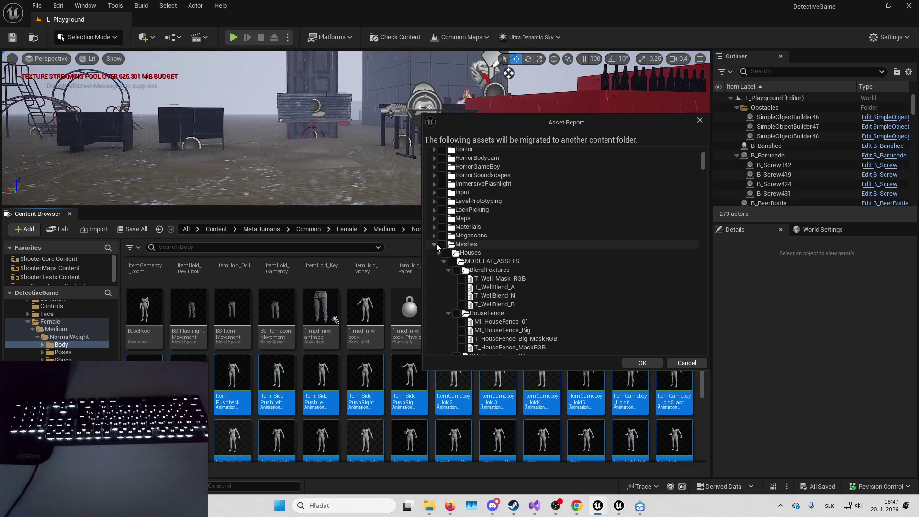
click(435, 244)
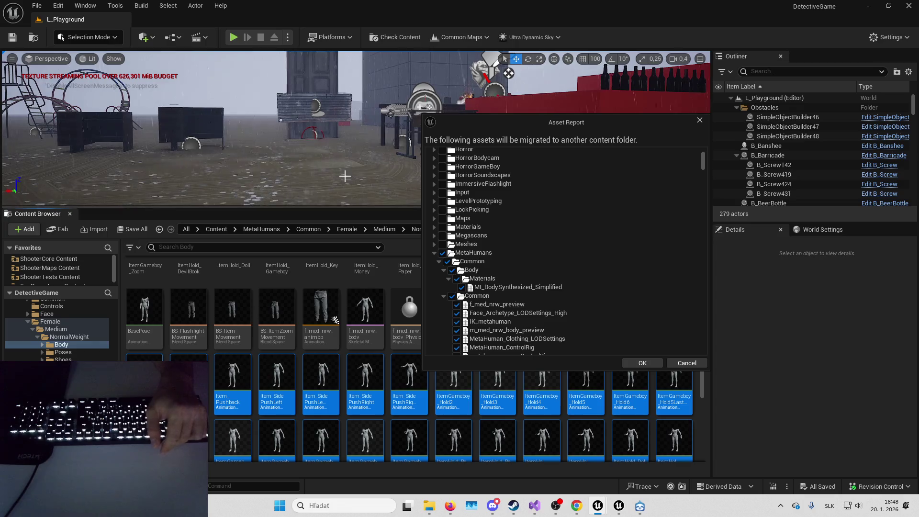
Enlarge the level viewport, then review the checked MetaHumans Common Body, Common and Mocap assets.
drag(350, 208, 350, 292)
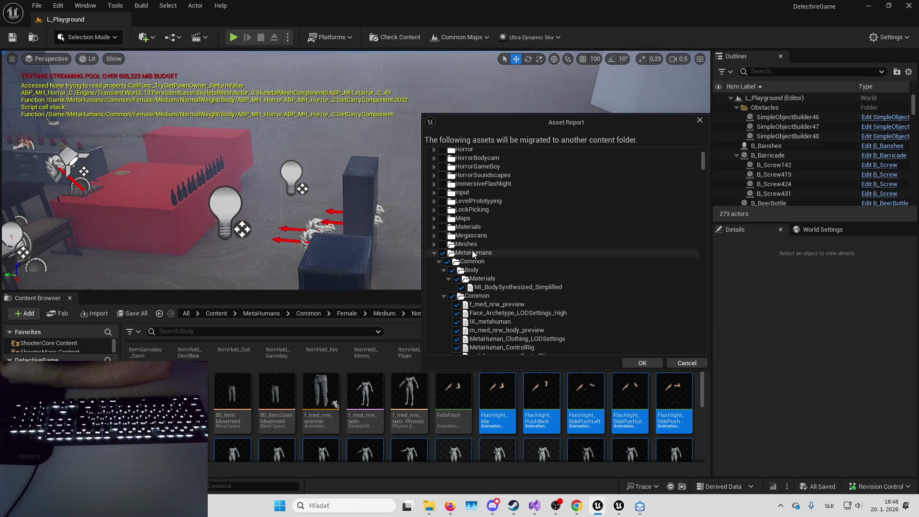
scroll(488, 250, down, 2)
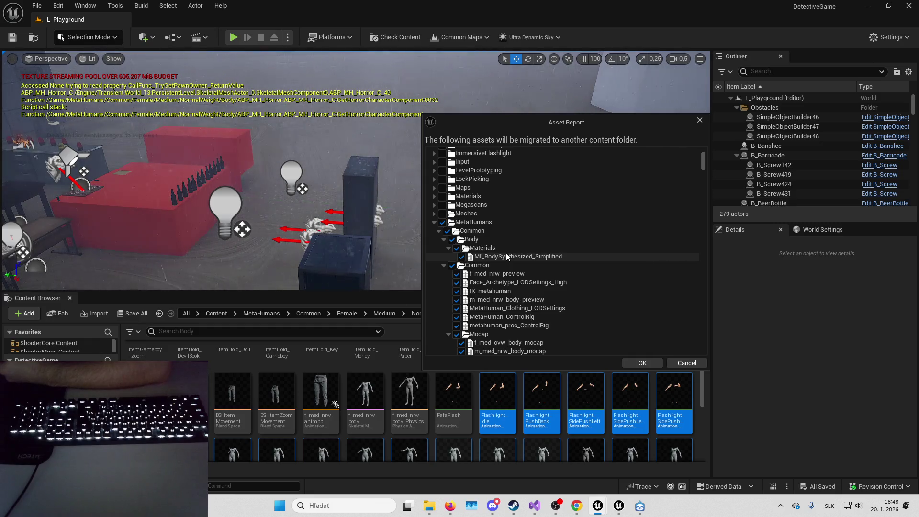
scroll(506, 254, down, 3)
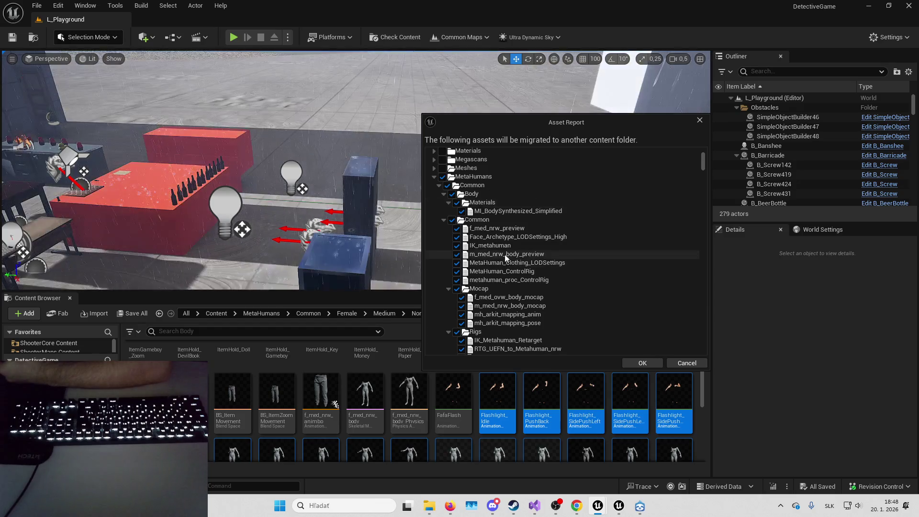
scroll(504, 240, down, 1)
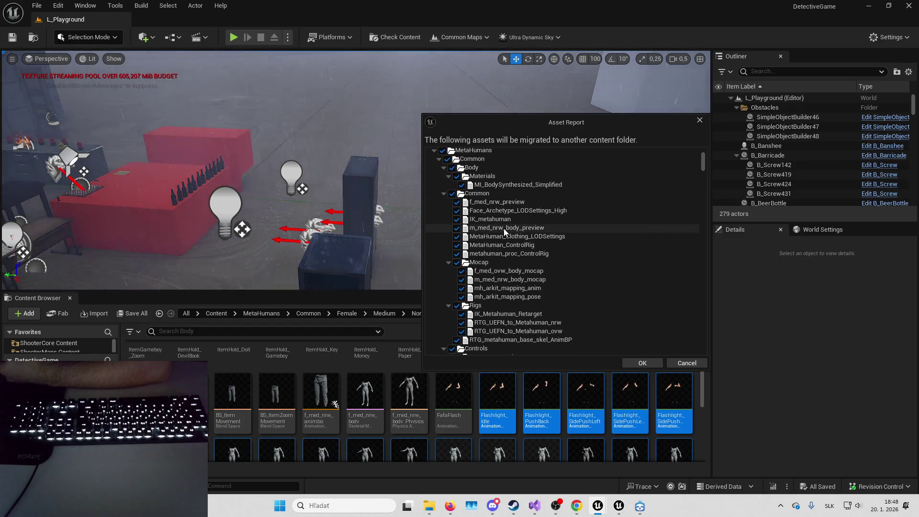
scroll(504, 228, up, 1)
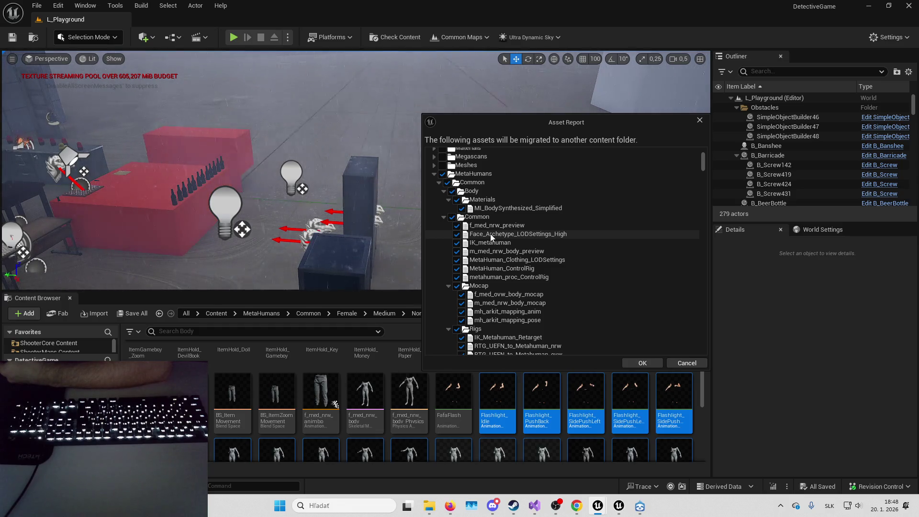
scroll(475, 199, down, 1)
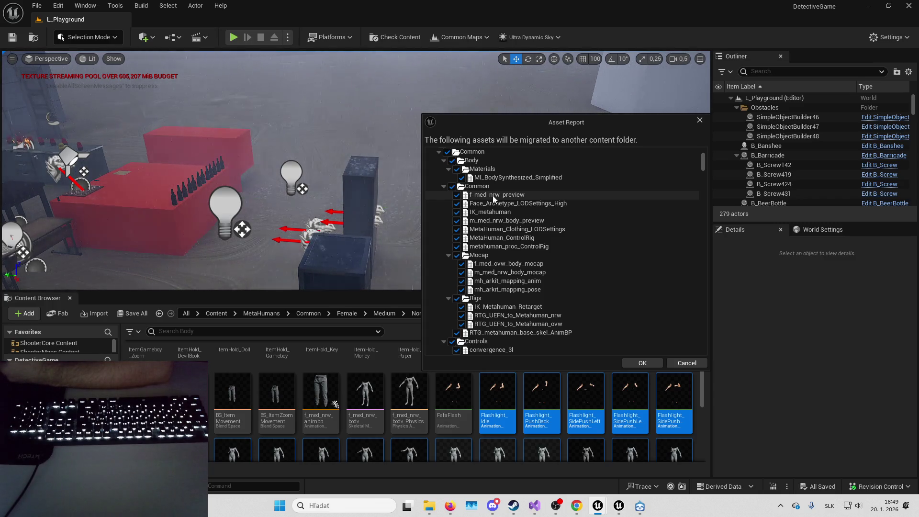
scroll(493, 195, down, 2)
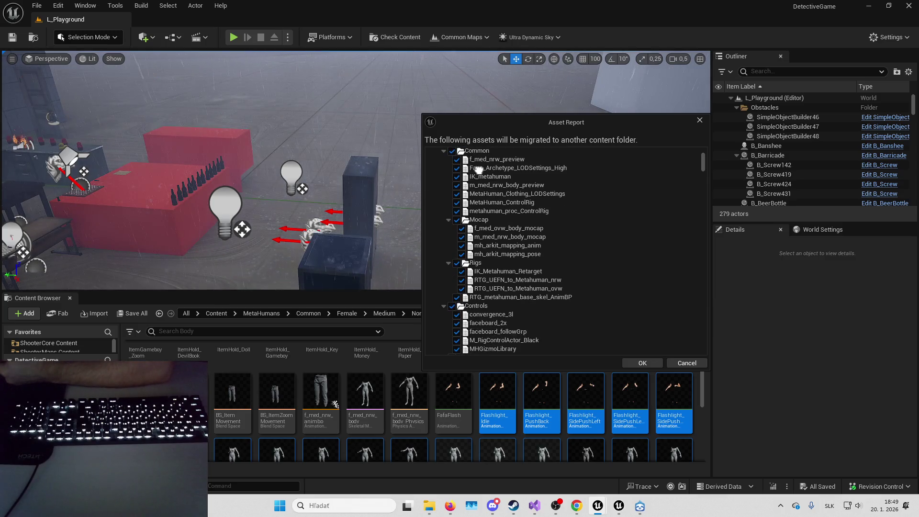
scroll(479, 192, up, 2)
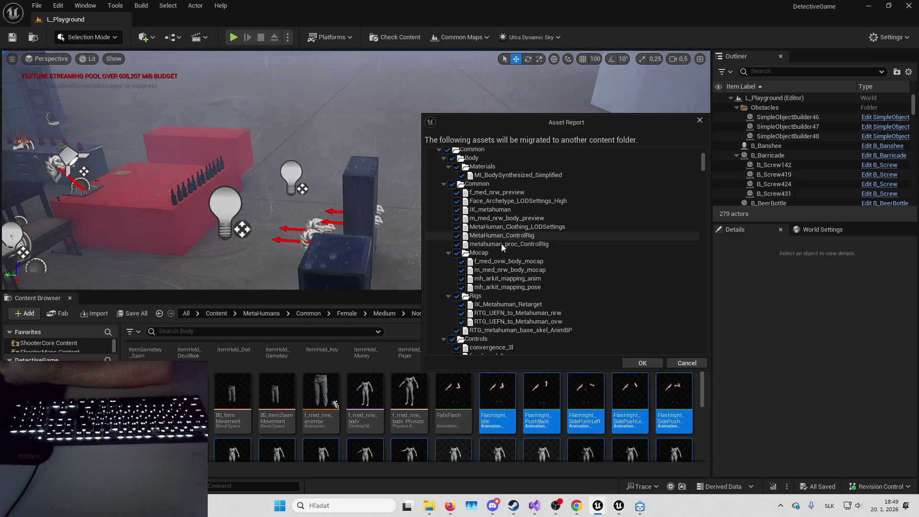
scroll(501, 237, down, 2)
scroll(486, 220, up, 3)
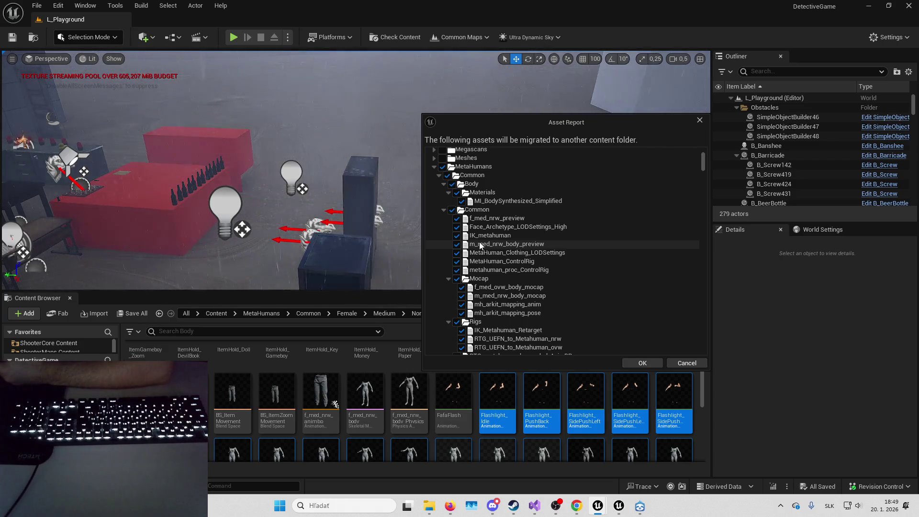
scroll(488, 193, down, 2)
scroll(487, 194, down, 2)
scroll(506, 184, up, 3)
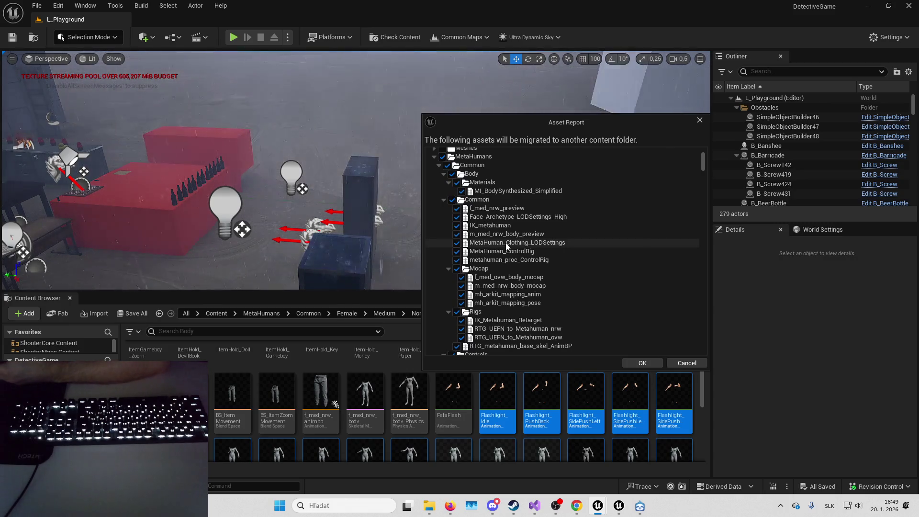
scroll(490, 193, down, 2)
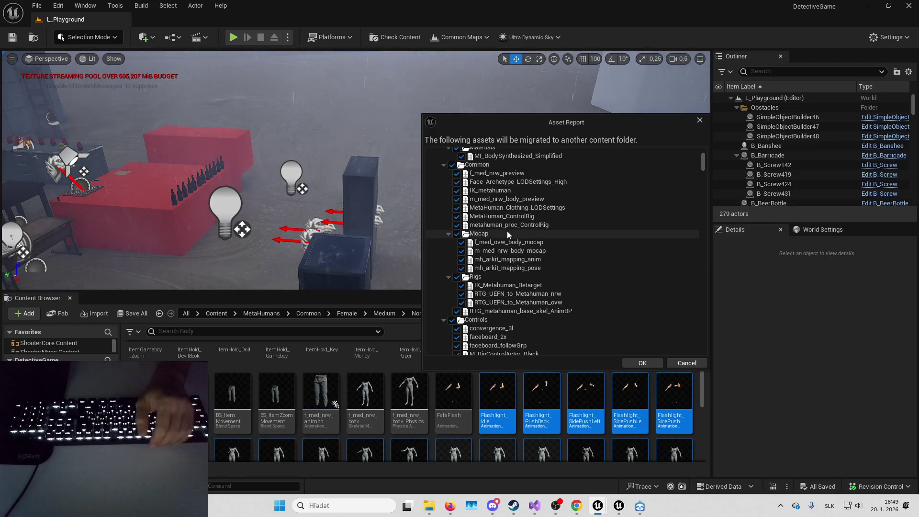
scroll(506, 239, up, 3)
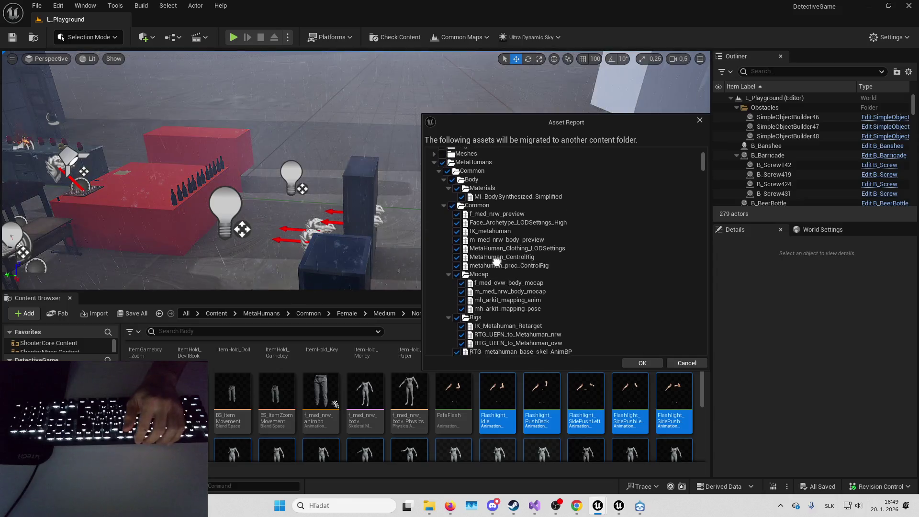
scroll(504, 261, up, 2)
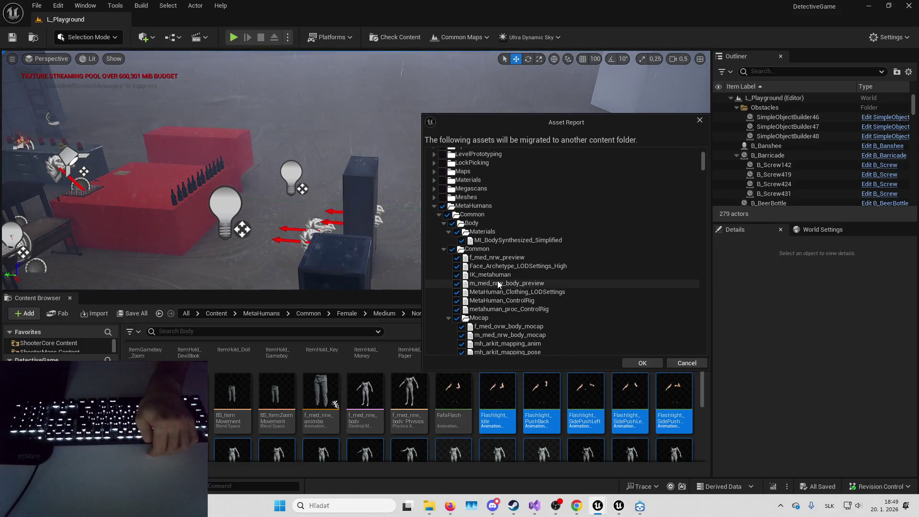
scroll(498, 282, down, 3)
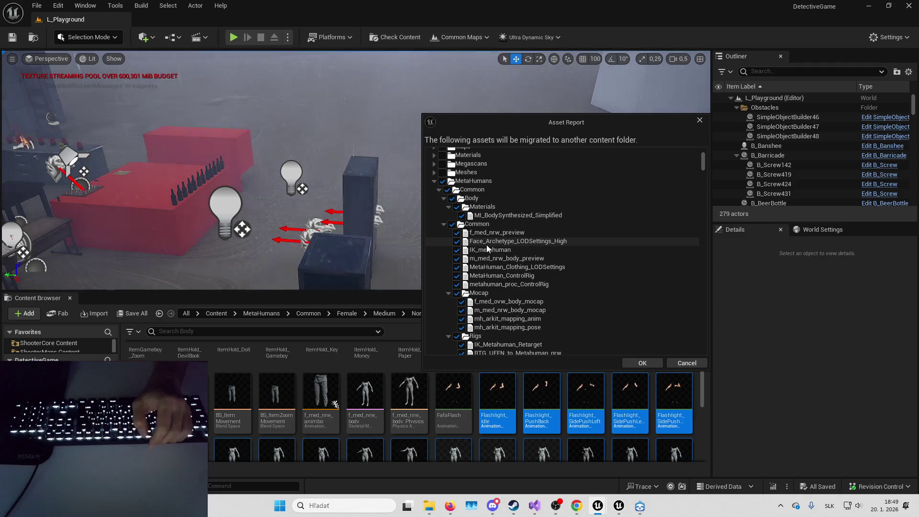
scroll(469, 213, down, 2)
scroll(469, 213, down, 2)
scroll(499, 156, down, 4)
scroll(499, 155, down, 3)
scroll(506, 156, down, 8)
scroll(506, 156, down, 8)
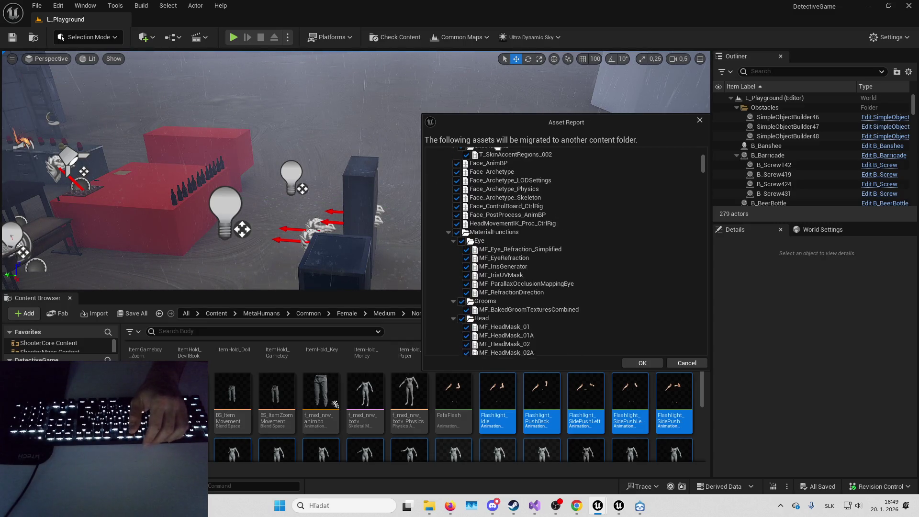
scroll(484, 238, up, 10)
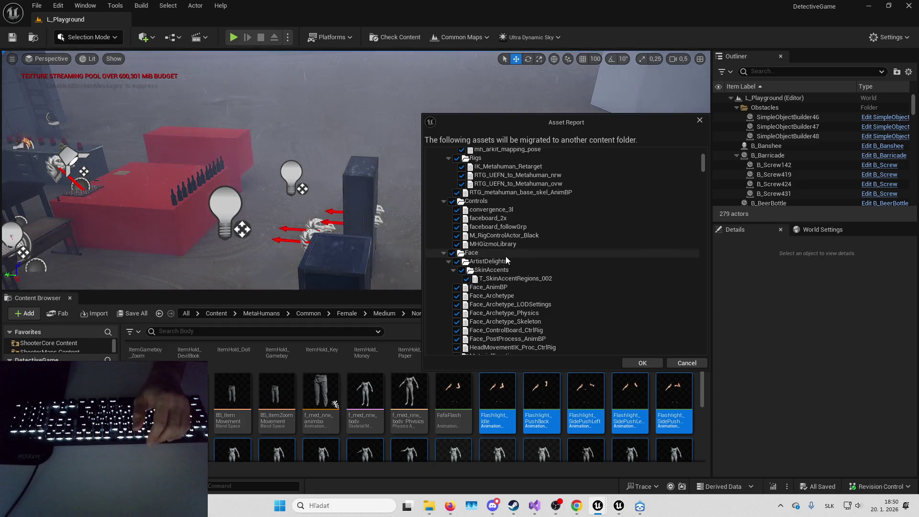
scroll(476, 301, up, 3)
scroll(476, 300, up, 5)
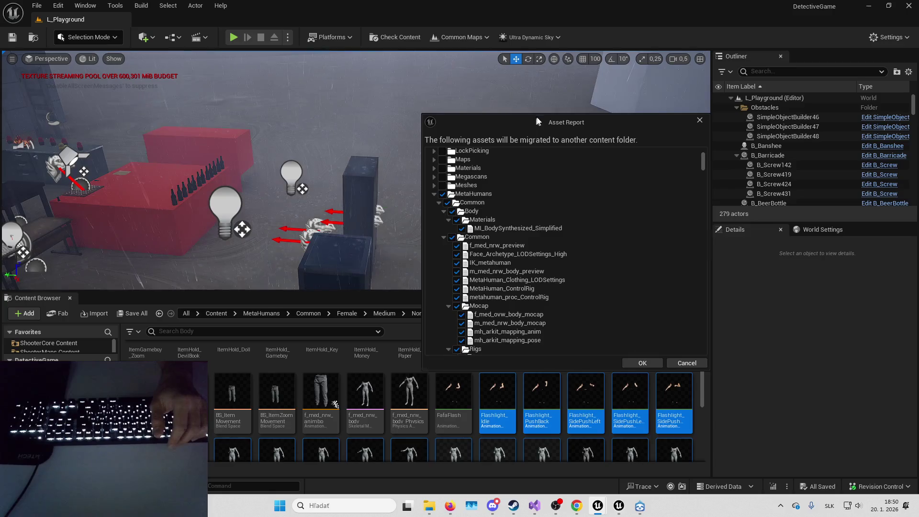
Move the Asset Report aside and browse the MetaHumans folder in the Content Browser.
drag(499, 125, 568, 93)
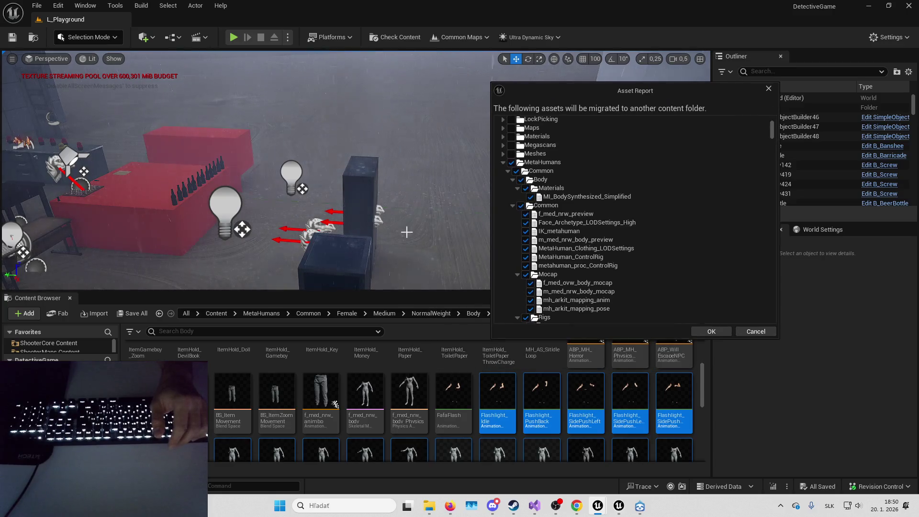
click(275, 315)
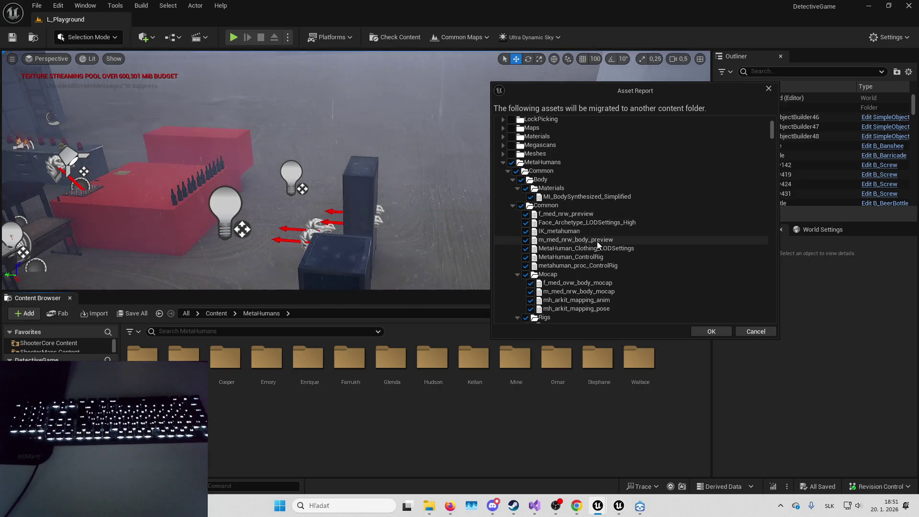
scroll(562, 177, down, 3)
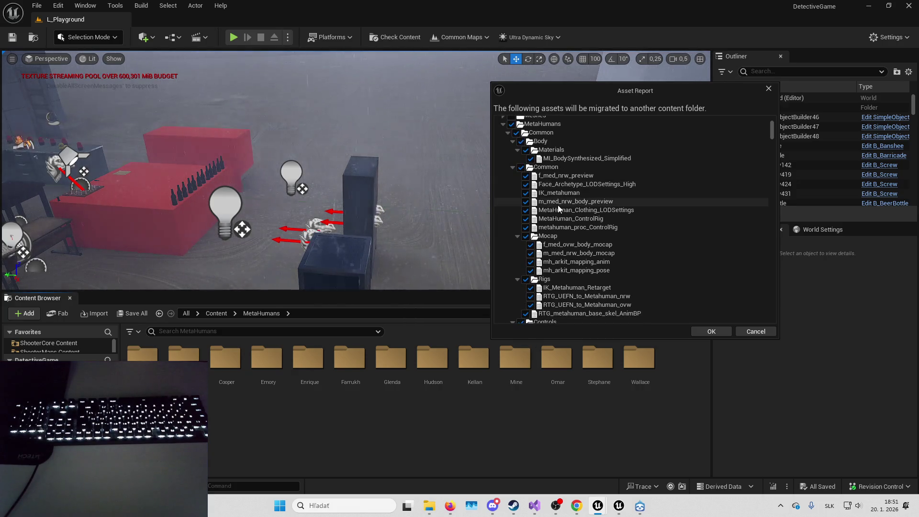
scroll(566, 209, down, 1)
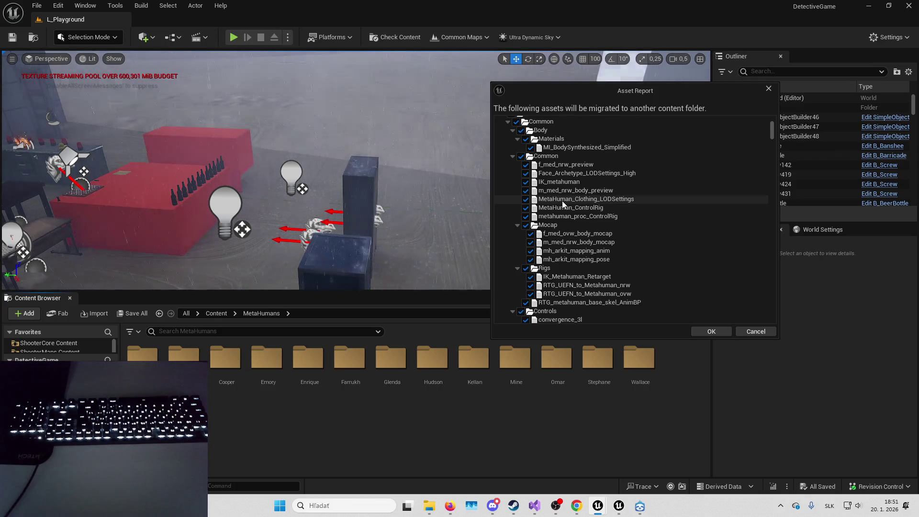
scroll(565, 210, up, 3)
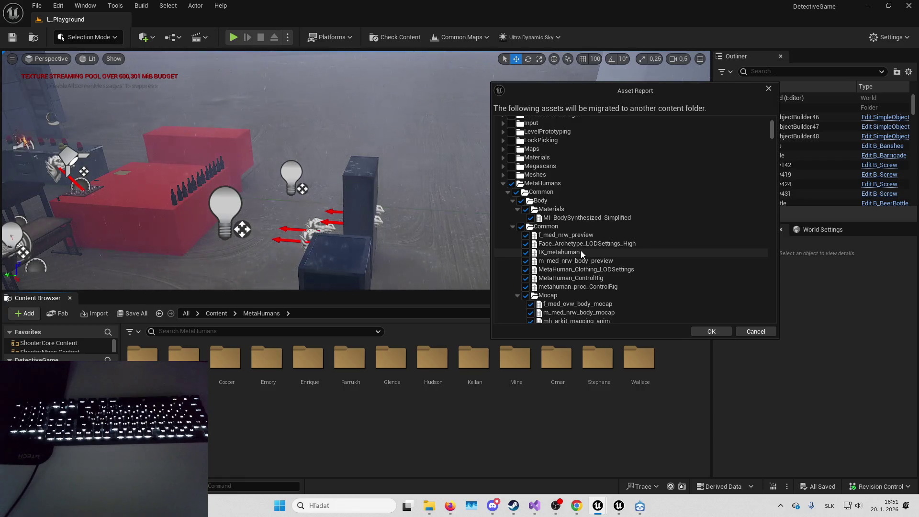
scroll(591, 242, down, 3)
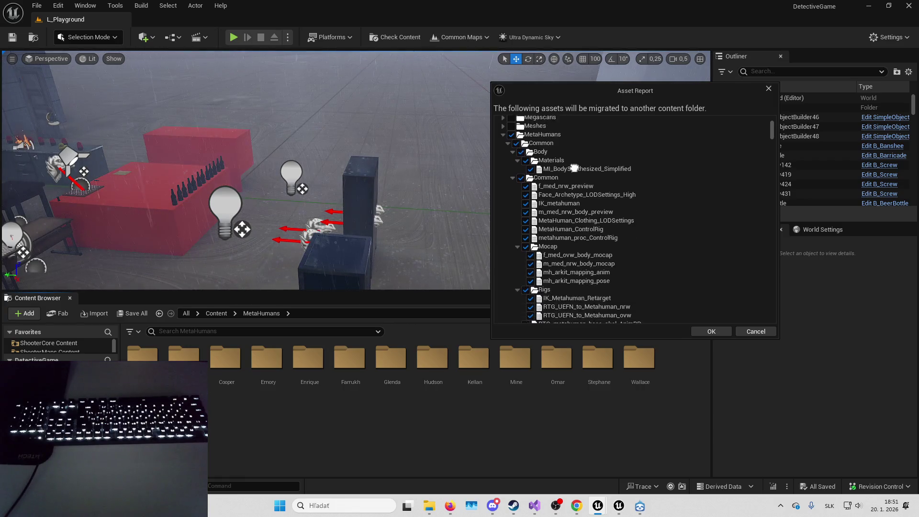
scroll(536, 177, up, 1)
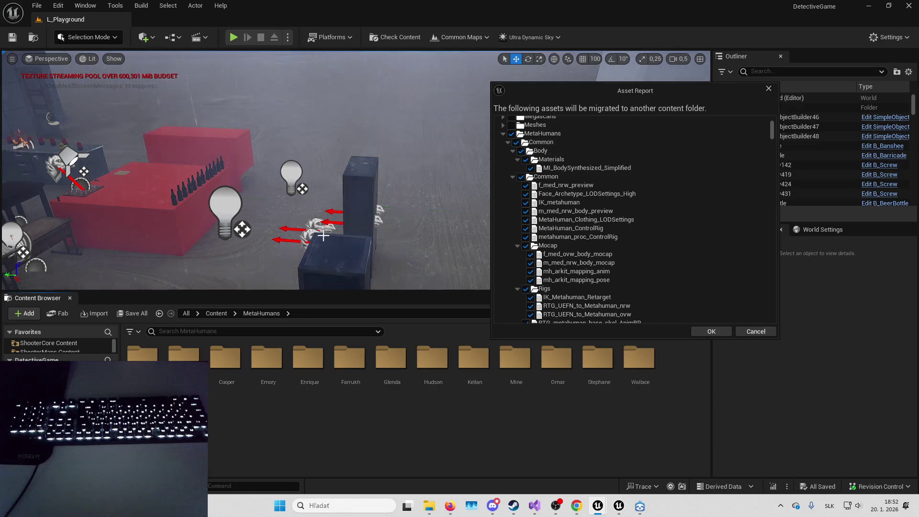
Open Common/Body/Materials and uncheck the Body folder in the Asset Report.
double_click(184, 356)
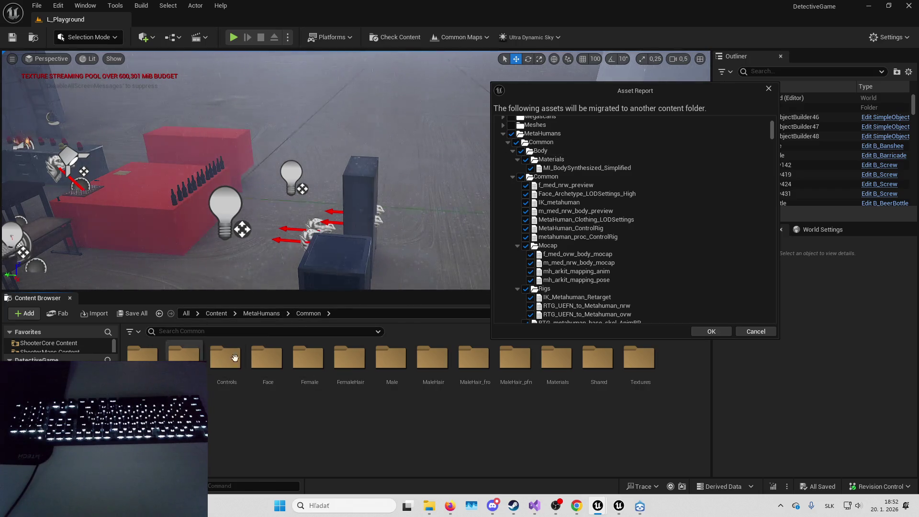
double_click(142, 355)
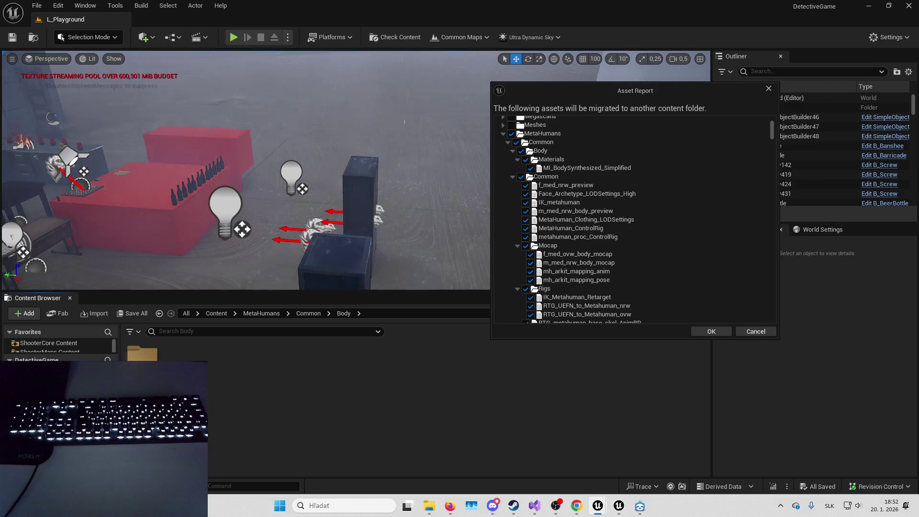
double_click(142, 353)
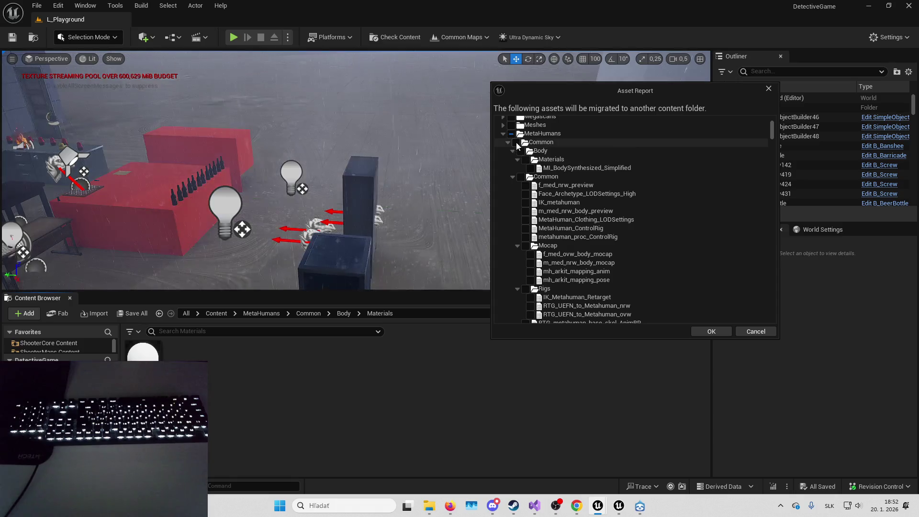
click(521, 152)
scroll(547, 168, down, 1)
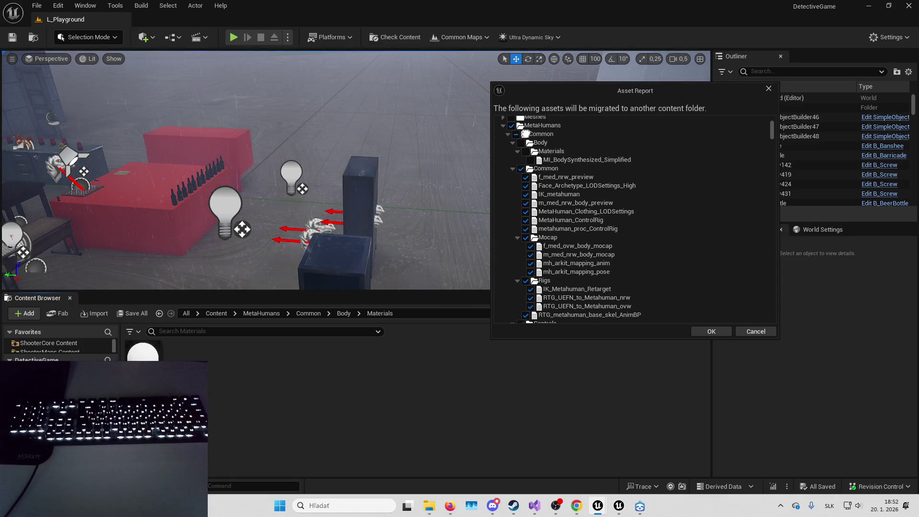
scroll(547, 167, down, 2)
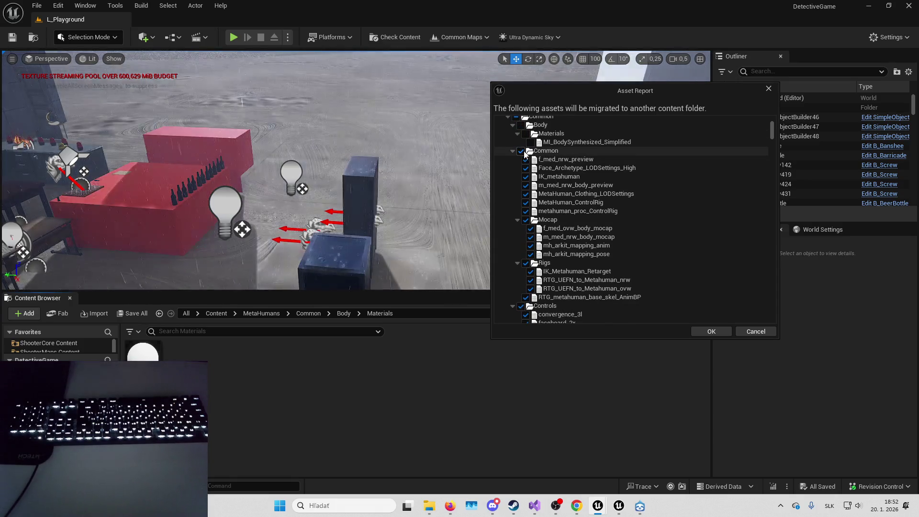
Navigate back to the Female NormalWeight Body folder and shift the Asset Report further aside.
key(alt+Left)
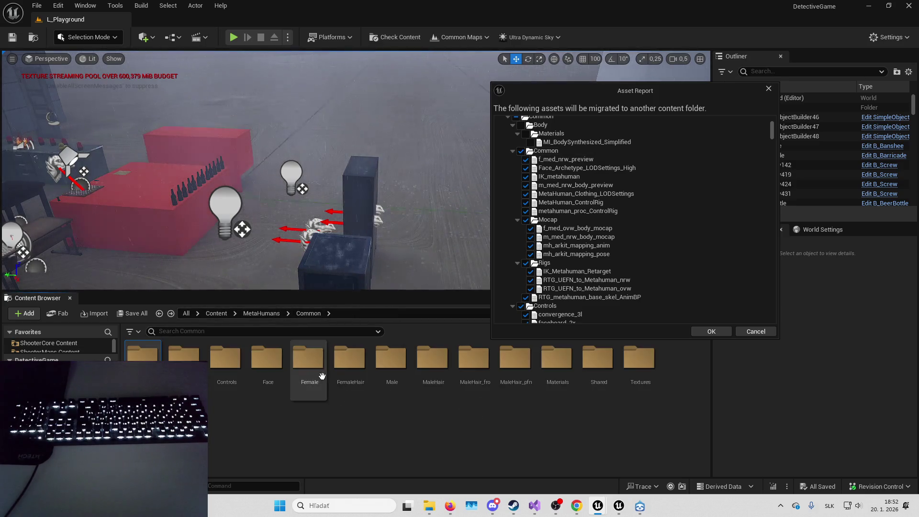
key(alt+Left)
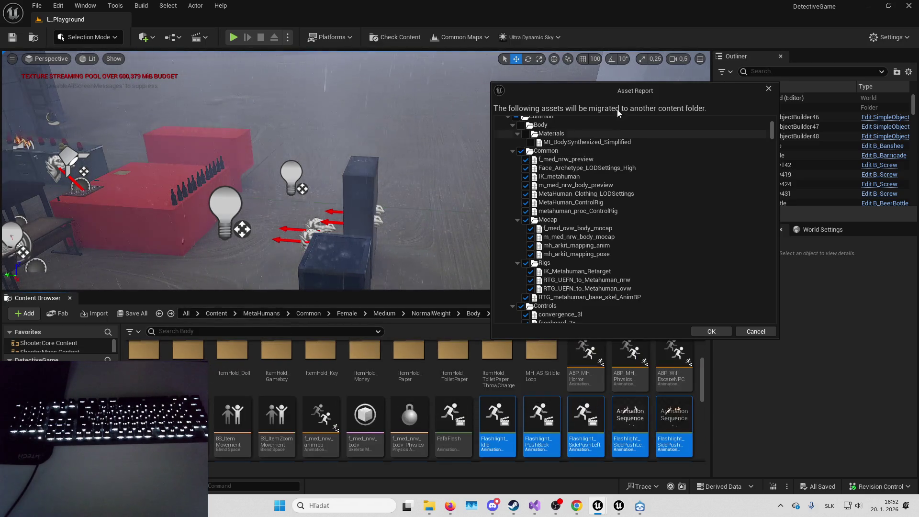
drag(600, 87, 695, 85)
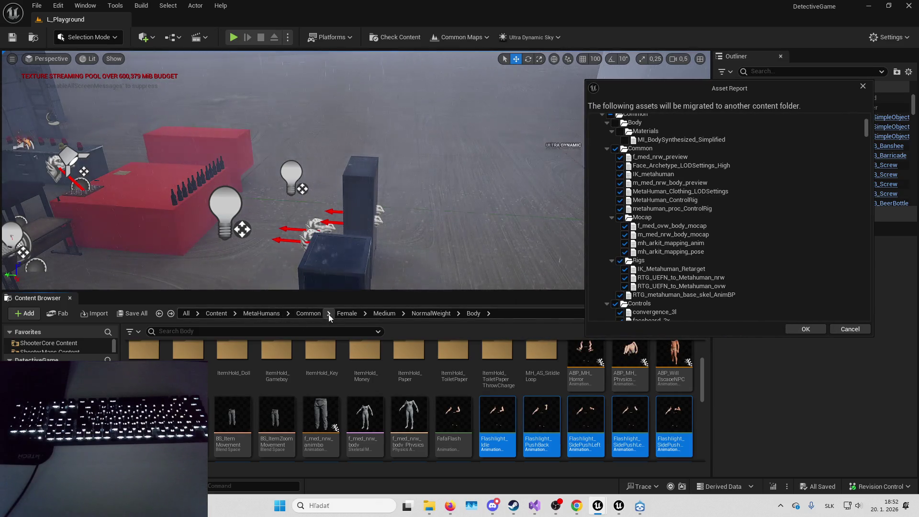
Collapse the Common, Controls and Face folders in the migration report.
scroll(637, 166, up, 3)
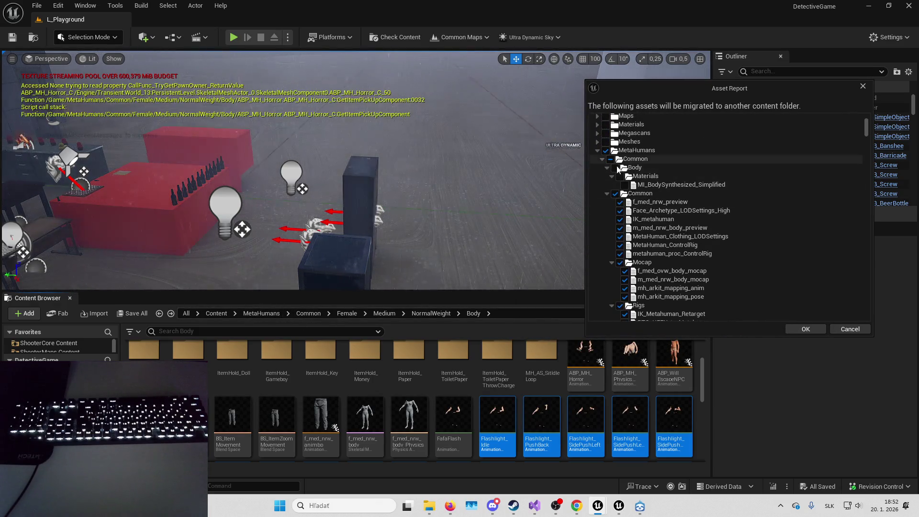
click(606, 194)
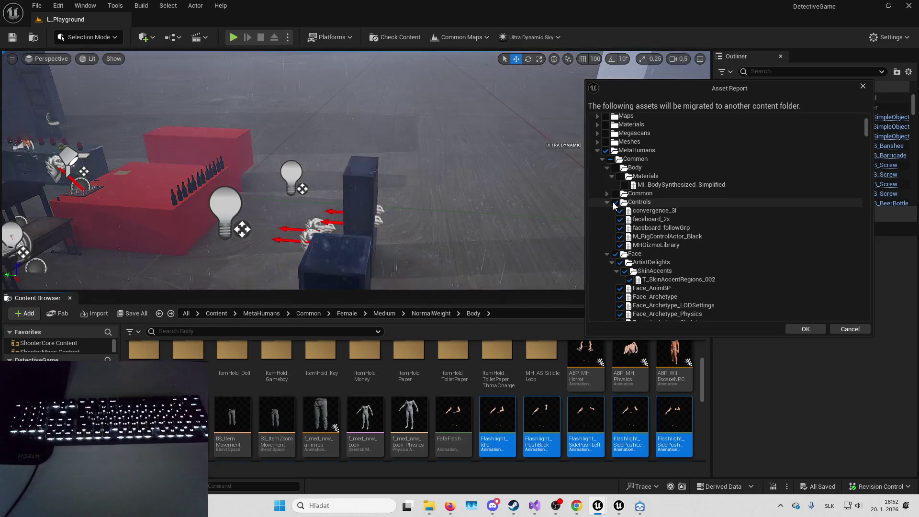
click(606, 203)
click(607, 212)
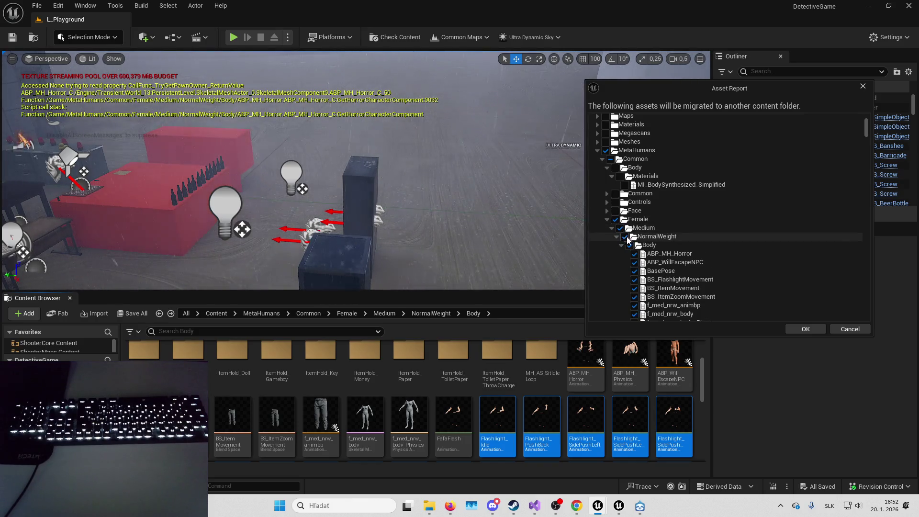
scroll(629, 240, down, 5)
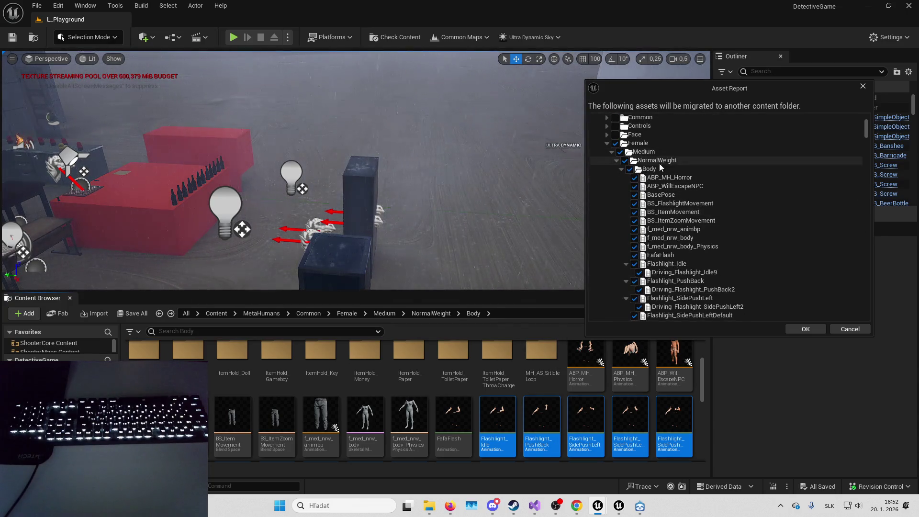
Exclude ABP_MH_Horror, ABP_WillEscapeNPC, BasePose, the BS_ blend spaces, f_med_nrw assets and FafaFlash.
click(635, 178)
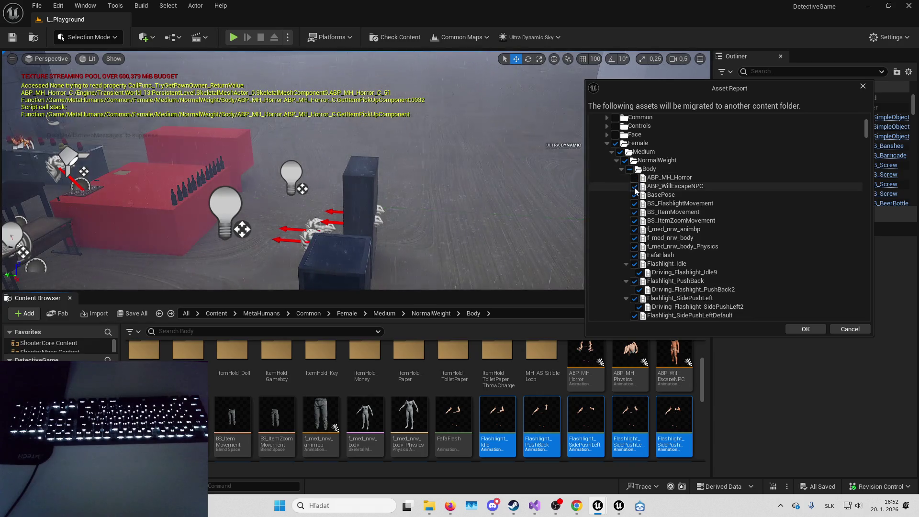
click(635, 187)
click(635, 195)
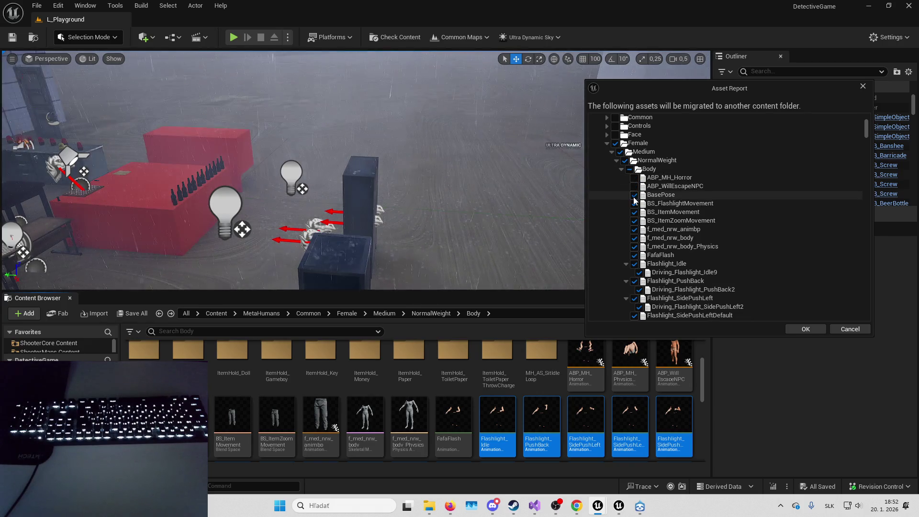
click(635, 204)
click(635, 212)
click(635, 221)
click(635, 229)
click(635, 238)
click(635, 246)
click(635, 255)
Exclude the Flashlight Idle, PushBack and SidePush animations plus Item_Pushback and Item_SidePushLeft variants.
scroll(637, 177, down, 2)
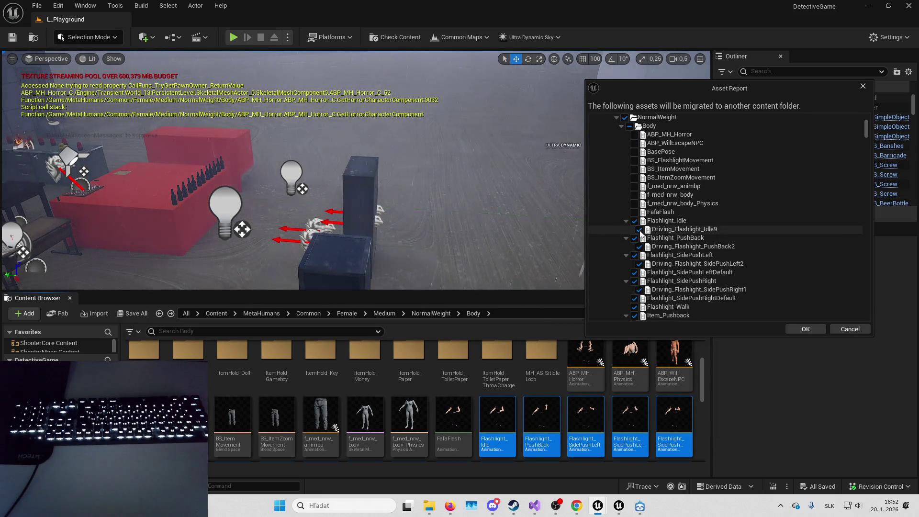
click(640, 230)
click(640, 246)
click(640, 264)
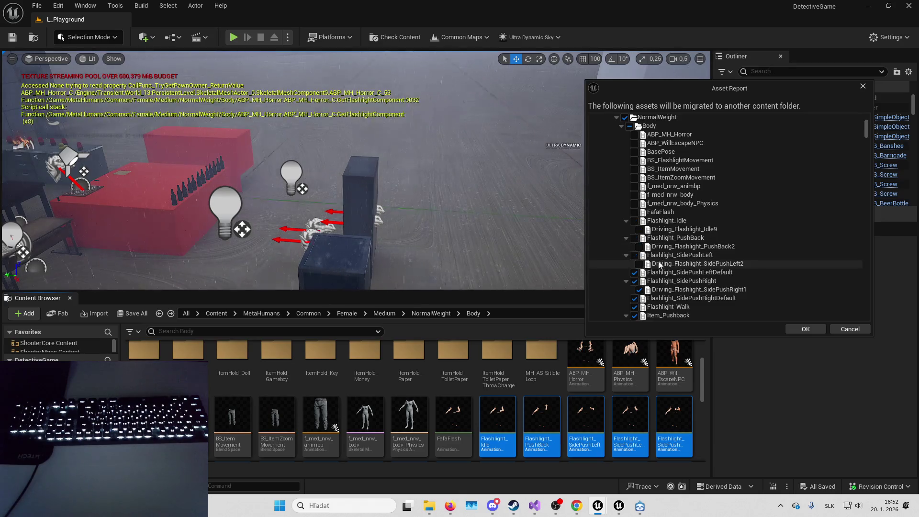
scroll(669, 201, down, 3)
scroll(669, 201, down, 3)
click(640, 158)
click(639, 192)
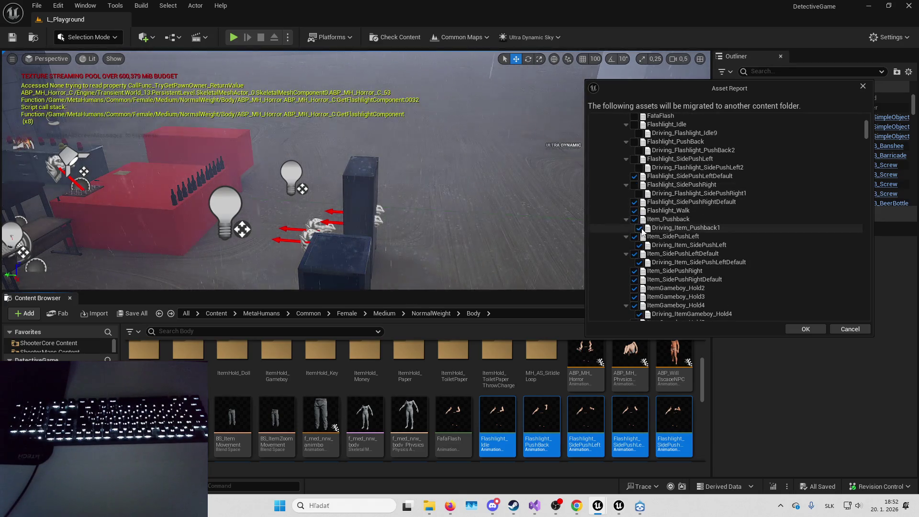
click(639, 209)
click(639, 227)
scroll(640, 230, down, 2)
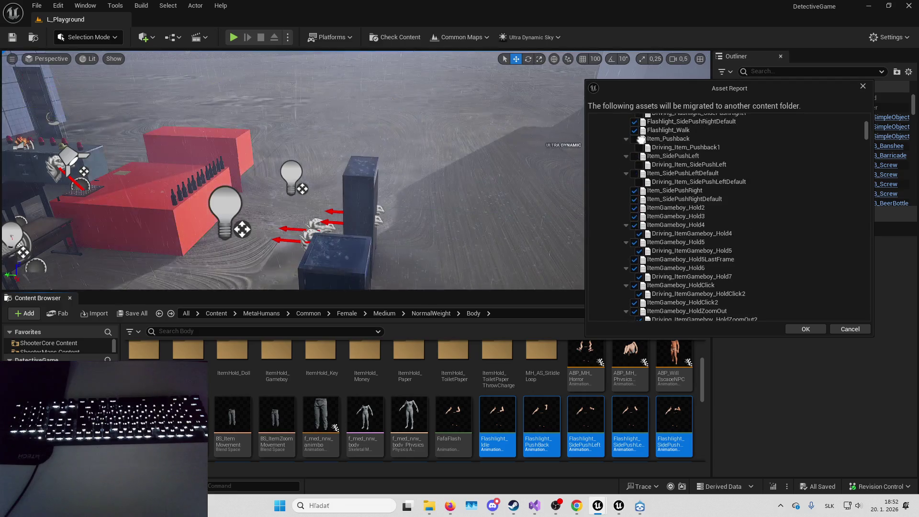
scroll(638, 234, down, 3)
Exclude ItemGameboy_Hold4, Hold5, Hold6, HoldClick, HoldZoomOut and HoldZoomOutClick from the migration.
click(634, 155)
click(635, 138)
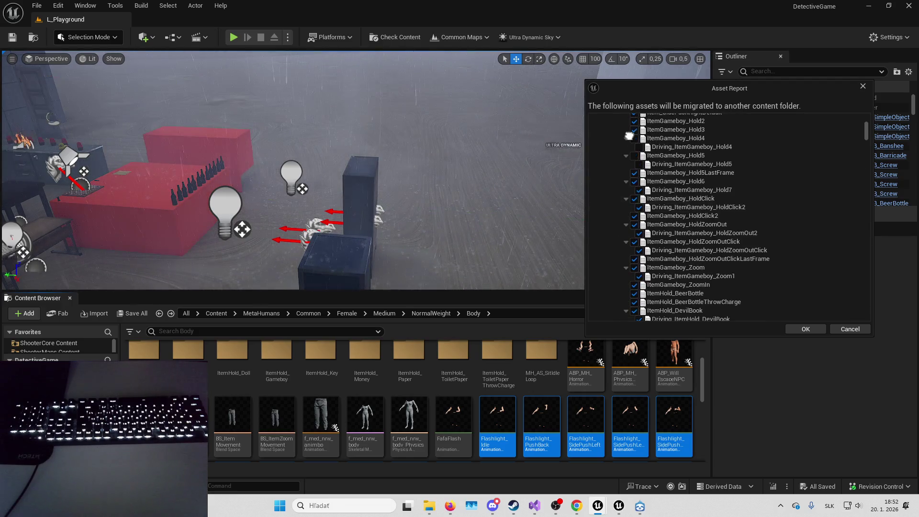
click(635, 181)
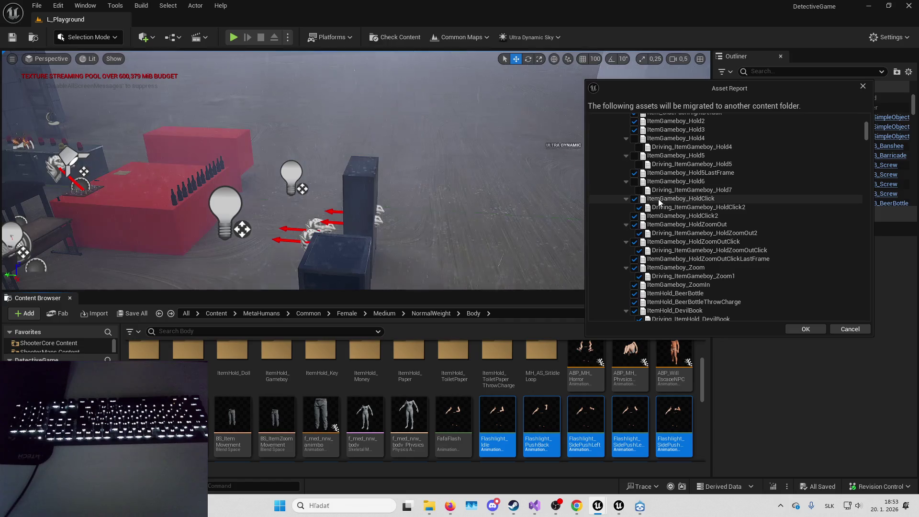
click(635, 199)
scroll(630, 151, down, 3)
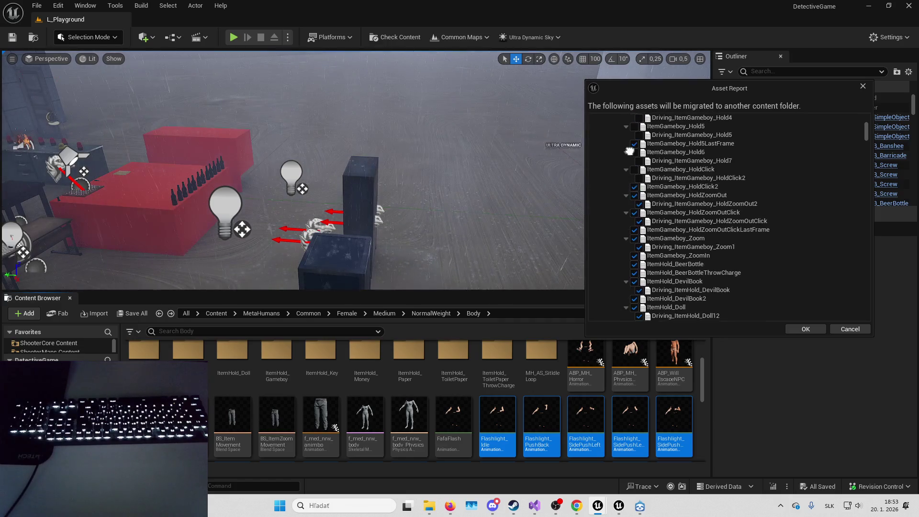
click(634, 195)
scroll(640, 141, down, 3)
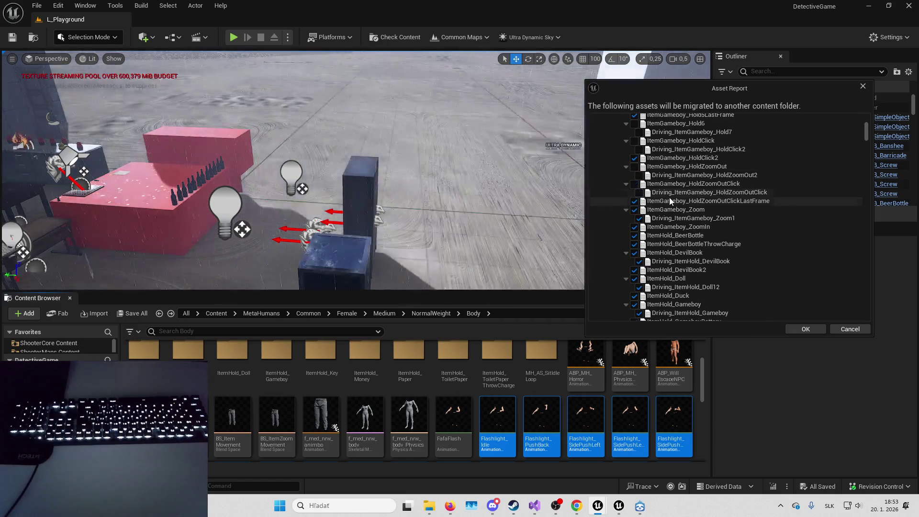
click(635, 183)
scroll(630, 168, down, 2)
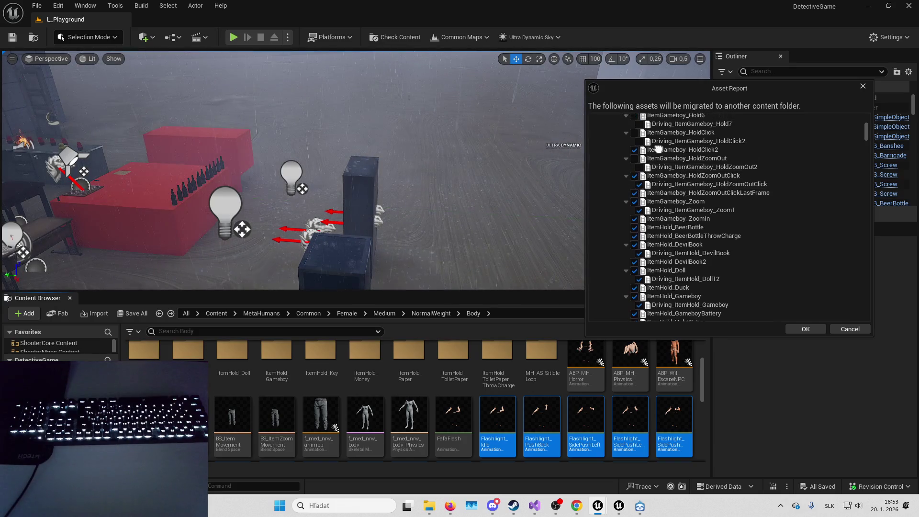
scroll(666, 170, up, 2)
scroll(661, 187, up, 2)
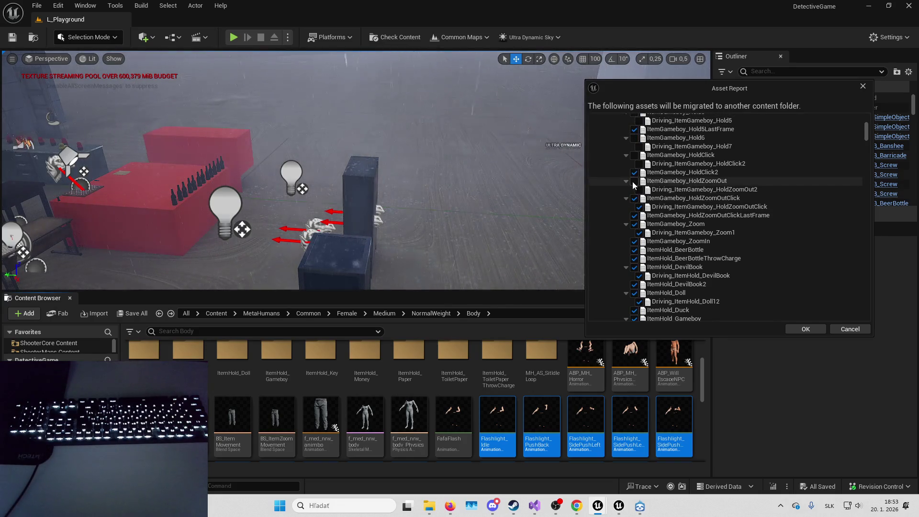
Re-include ItemGameboy_Hold4, Hold5, Hold6 and HoldClick, excluding only ItemGameboy_Hold5LastFrame.
click(634, 155)
scroll(641, 158, up, 1)
click(640, 160)
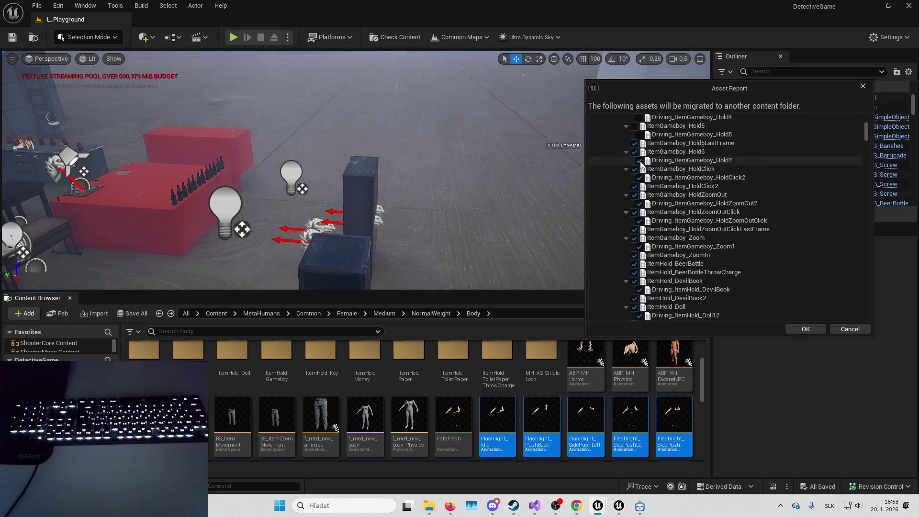
scroll(639, 172, up, 3)
click(635, 187)
click(640, 178)
click(639, 161)
scroll(659, 209, up, 5)
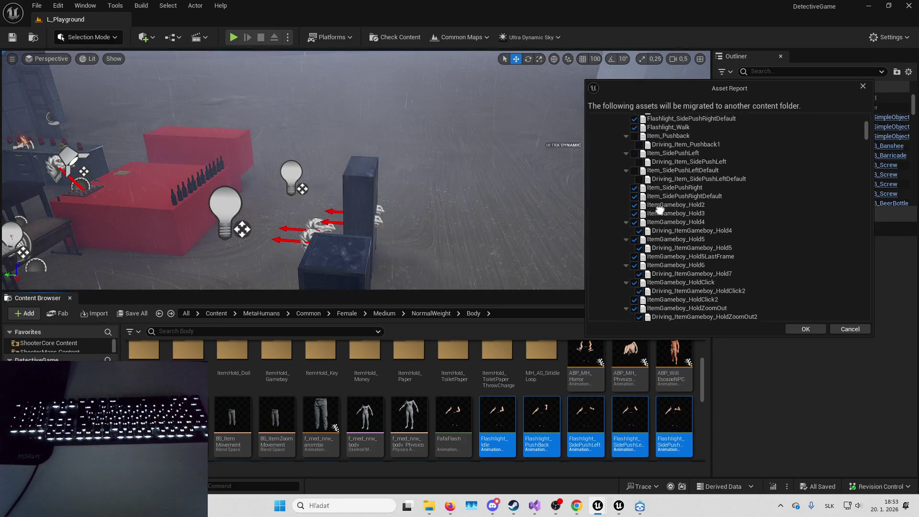
scroll(660, 209, up, 1)
Re-include Item_Pushback, Item_SidePushLeft, Item_SidePushLeftDefault and the Flashlight SidePush and Idle animations.
click(635, 180)
click(635, 163)
click(635, 146)
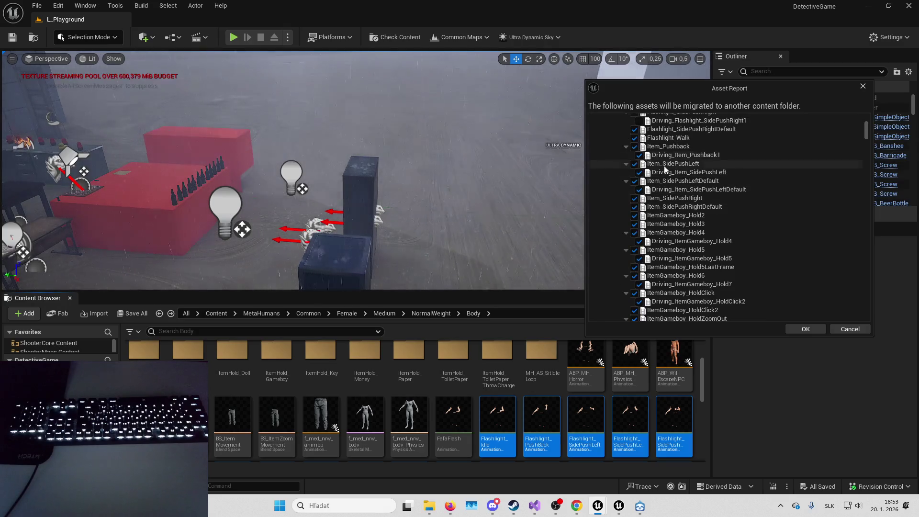
click(635, 112)
scroll(648, 223, up, 5)
click(635, 215)
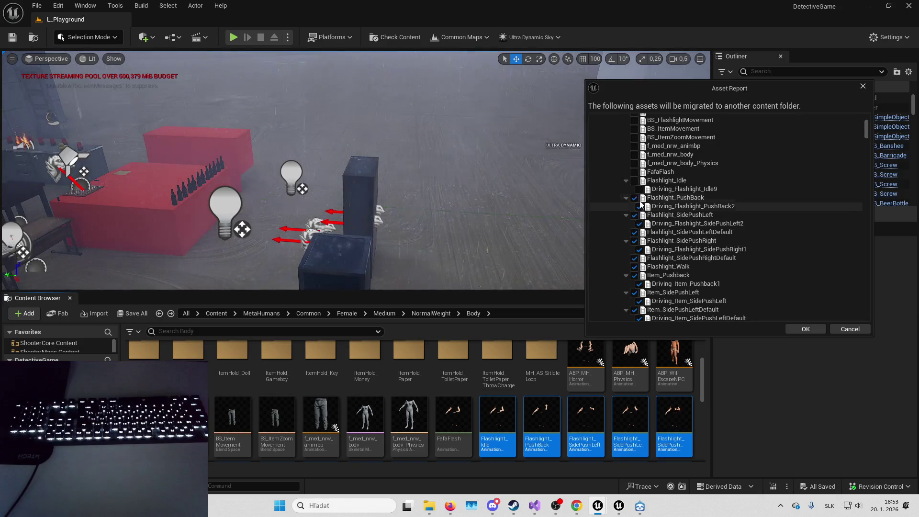
click(635, 181)
Exclude metahuman_base_skel and MetaHuman_LODSettings from the migration.
scroll(636, 191, down, 6)
scroll(661, 165, down, 10)
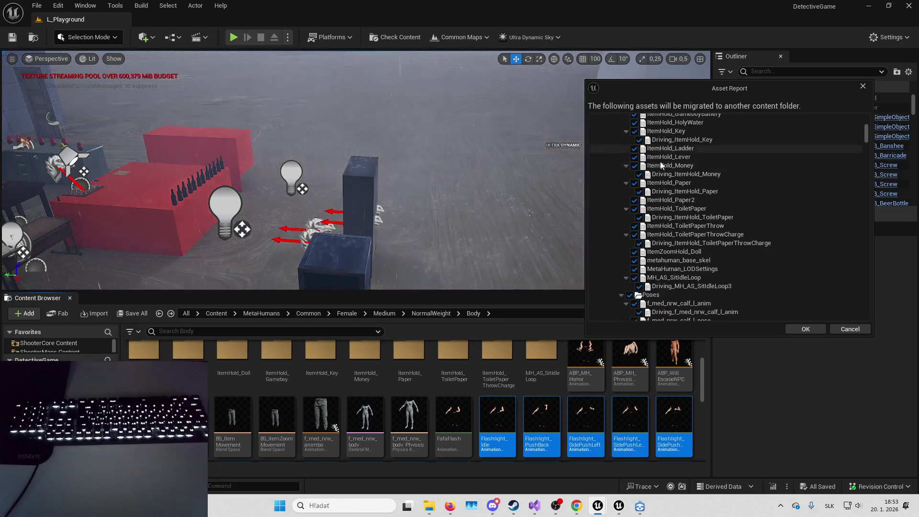
scroll(583, 363, down, 2)
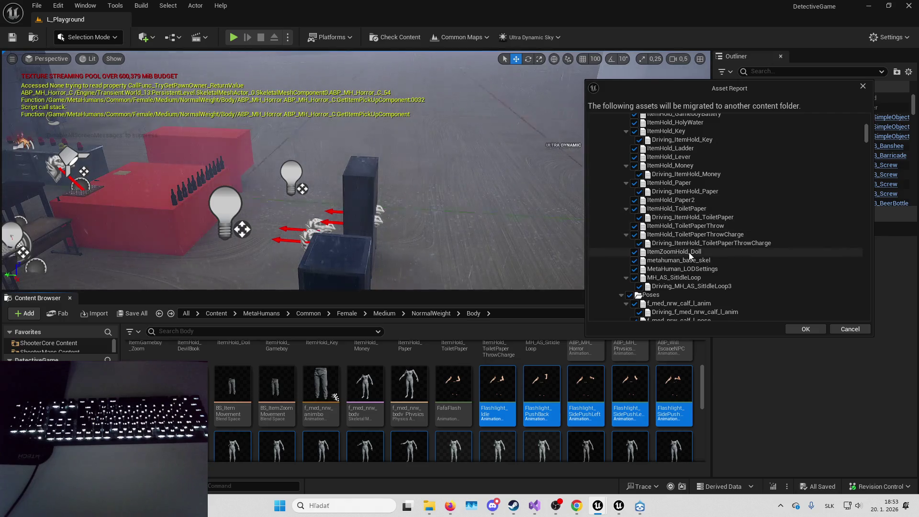
click(637, 260)
click(635, 269)
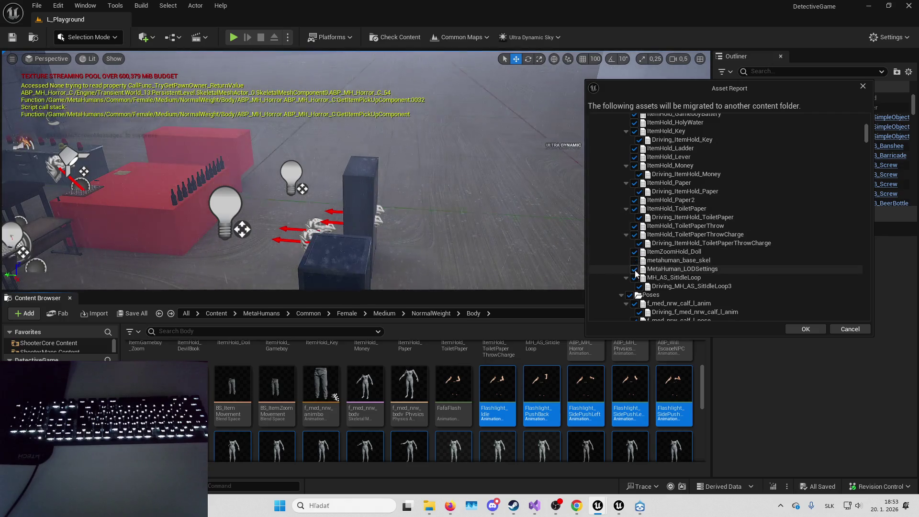
Exclude MH_AS_SitIdleLoop and the Poses folder, collapsing Poses and Shoes.
scroll(641, 268, down, 1)
click(635, 252)
scroll(635, 230, down, 3)
click(631, 191)
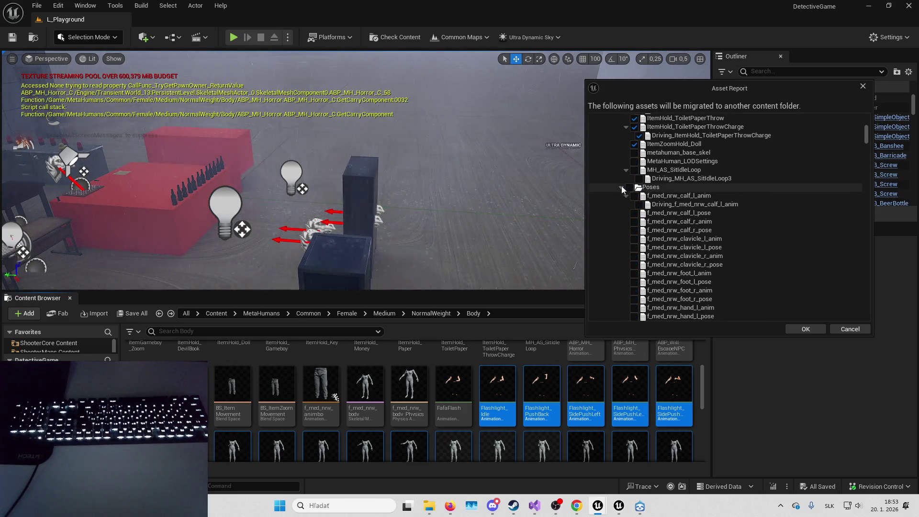
click(622, 187)
click(622, 196)
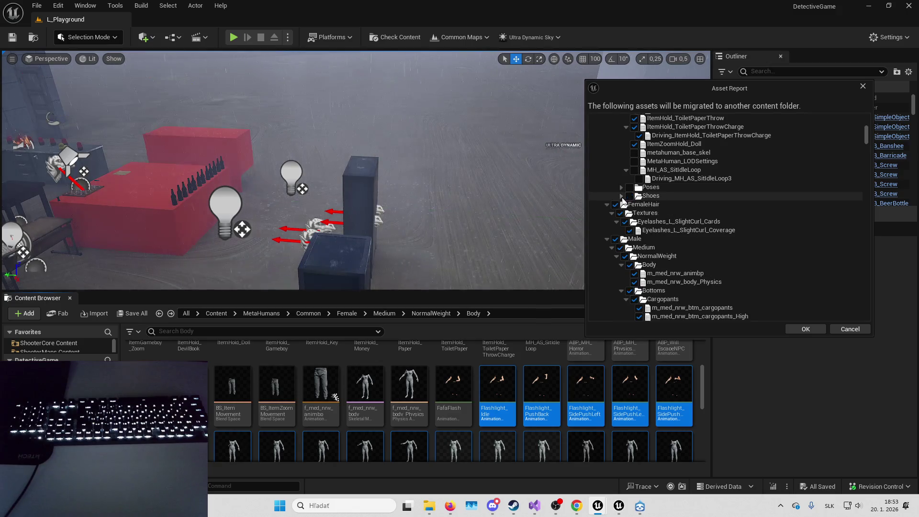
Exclude and collapse the FemaleHair, Male, MaleHair, MaleHair_fro, MaleHair_pfn, Materials and Textures folders.
click(616, 204)
click(607, 205)
click(615, 213)
click(606, 213)
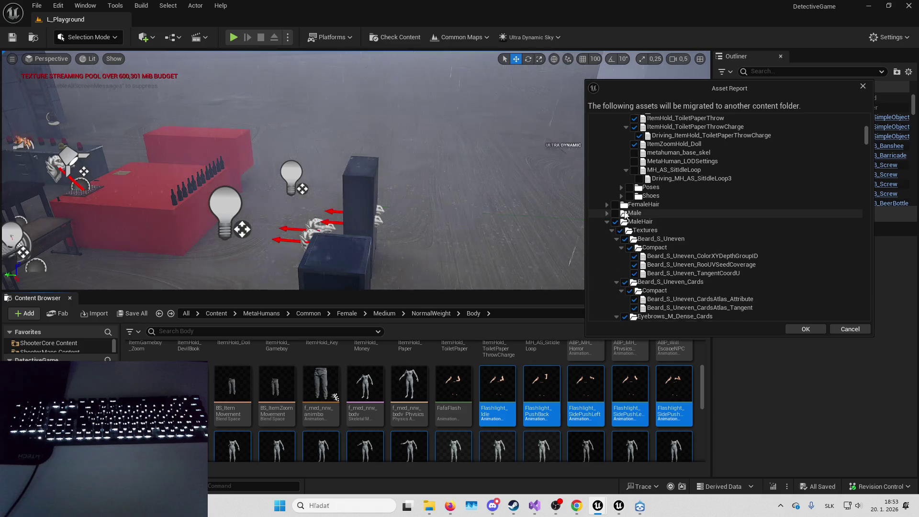
click(615, 222)
click(607, 222)
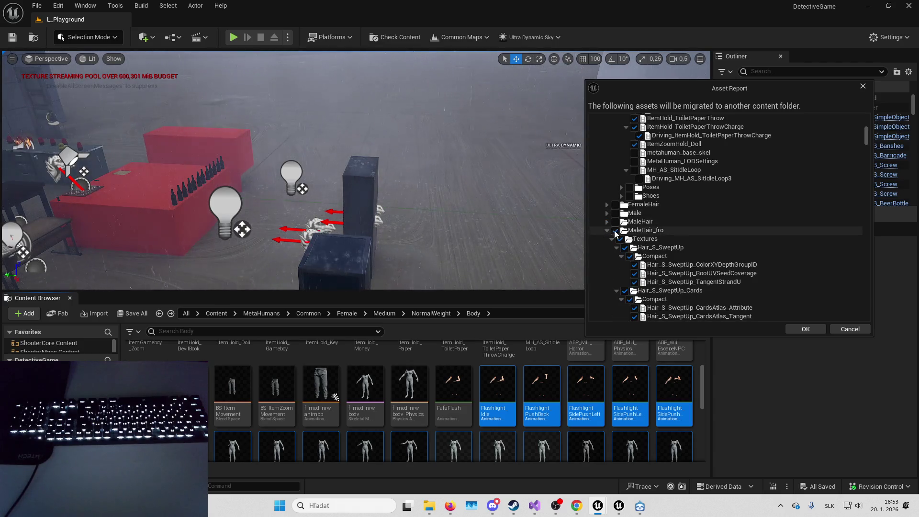
click(615, 230)
click(607, 230)
click(615, 239)
click(607, 239)
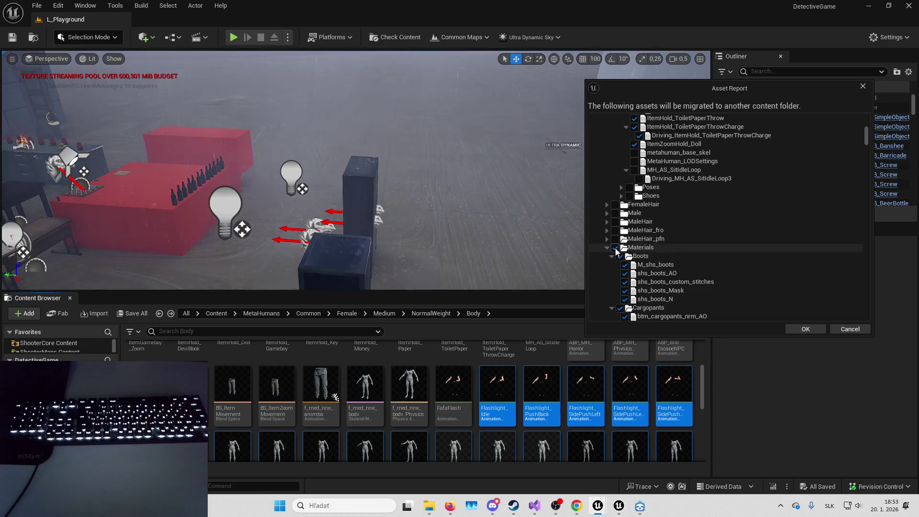
click(615, 247)
click(607, 247)
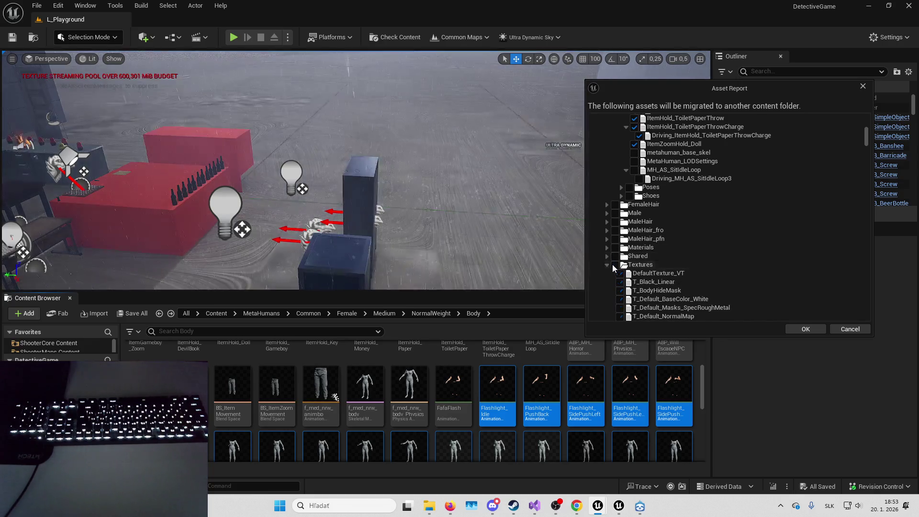
click(608, 265)
Exclude the Cooper, Enrique, Kellan, Mine and Omar folders, plus MH_M_Neutral_Stand_Idle_Loop and MH_MM_CarryIdle.
scroll(612, 242, down, 1)
click(610, 242)
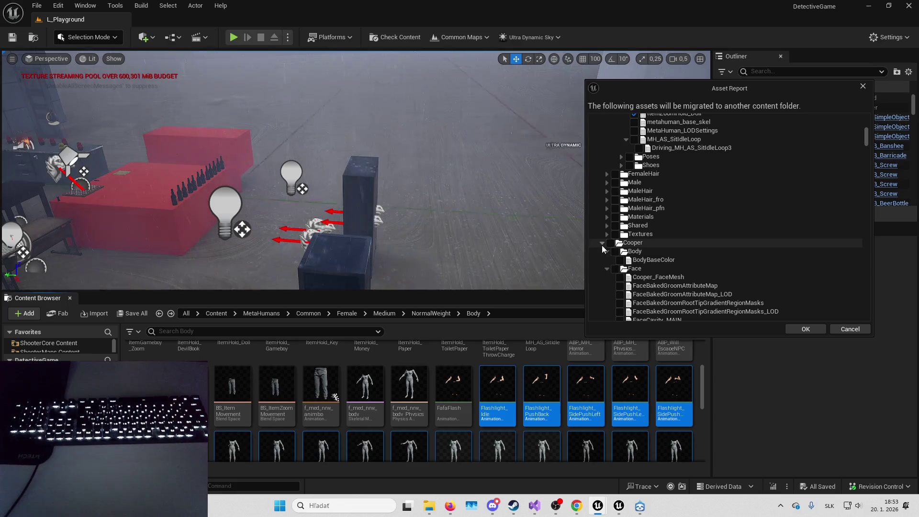
click(602, 242)
scroll(602, 230, down, 1)
click(610, 229)
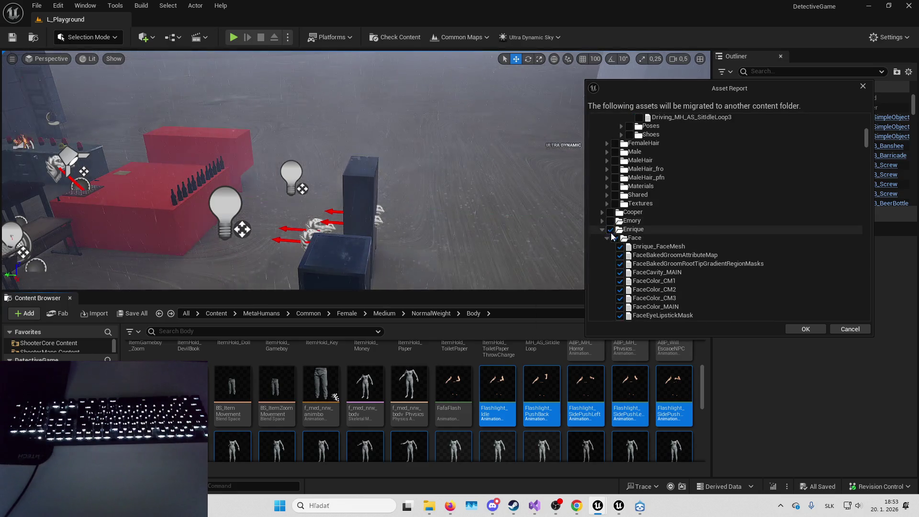
click(602, 229)
click(610, 238)
click(602, 238)
click(611, 247)
click(602, 246)
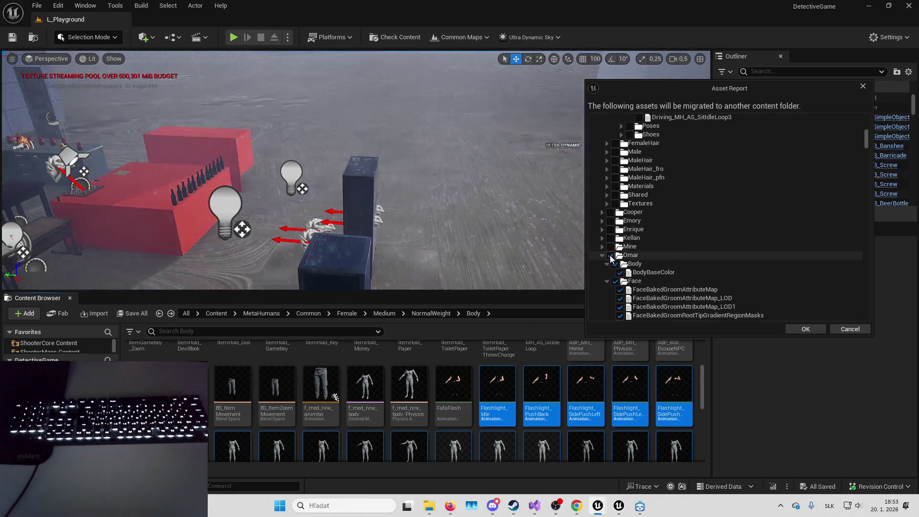
click(611, 255)
click(602, 255)
click(606, 272)
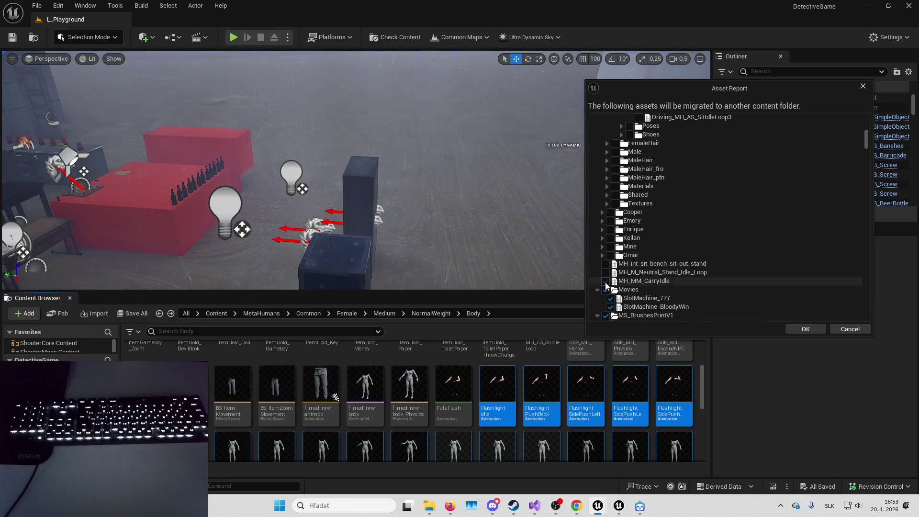
click(606, 280)
Exclude Movies, MS_BrushesPrintV1, MSPresets, MyFont, the three NewLevelSequences, OwnContent and PhysicalS.
scroll(606, 280, down, 3)
click(605, 222)
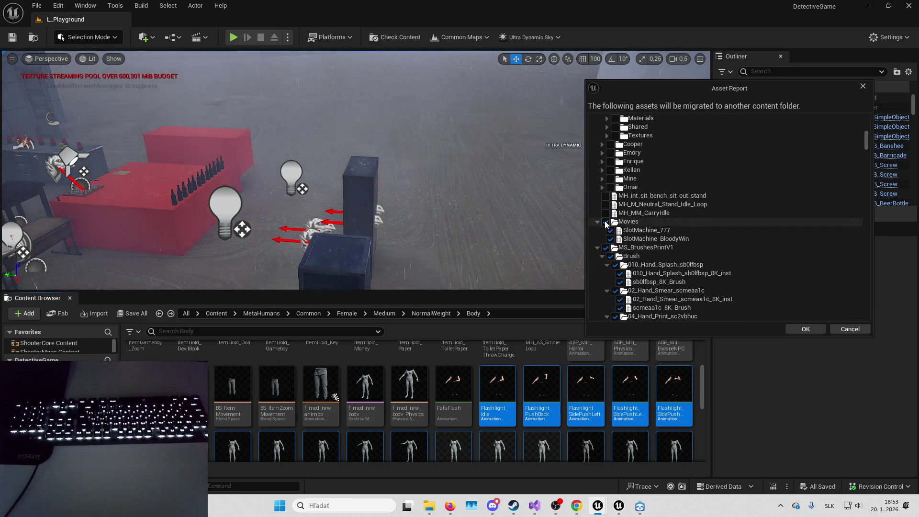
click(598, 222)
click(605, 230)
click(598, 230)
click(605, 239)
click(604, 247)
click(605, 256)
click(606, 265)
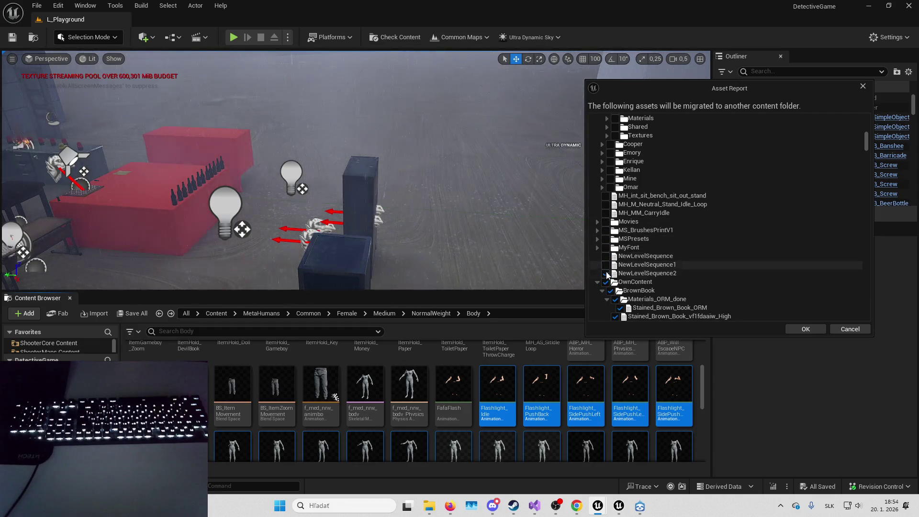
click(606, 274)
click(606, 282)
click(597, 282)
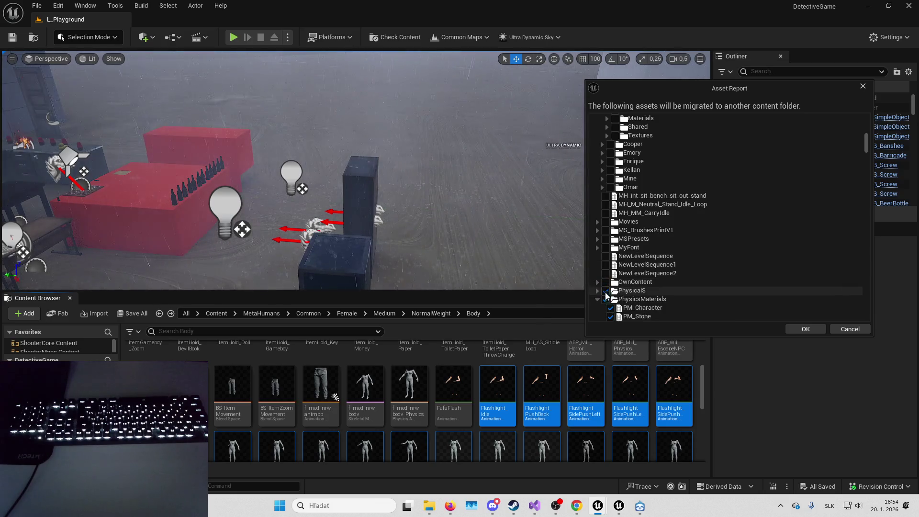
click(606, 291)
click(598, 290)
Exclude Polygonflow, System, UI, UltimateHorrorSoundsPack and UserInterface, collapsing StarterContent, Bodycam and UltraDynamicSky folders.
scroll(599, 287, down, 5)
click(606, 160)
click(597, 161)
click(598, 169)
click(598, 178)
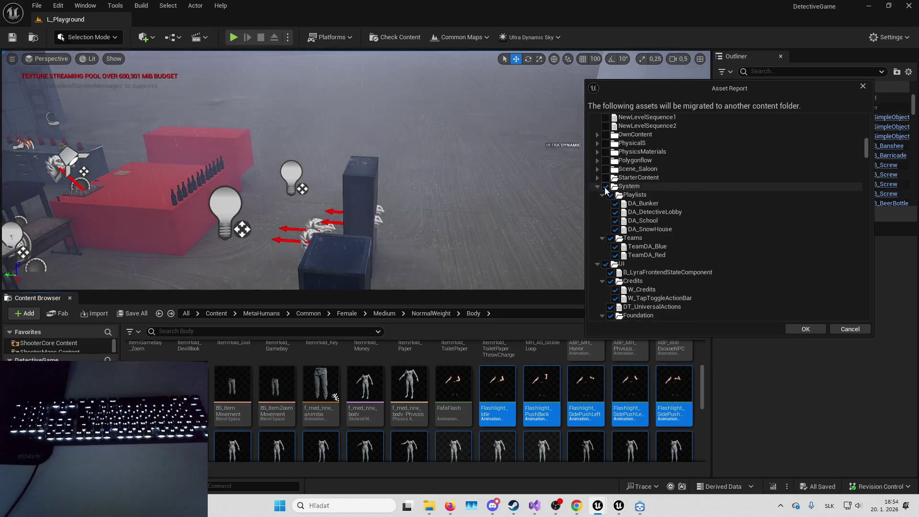
click(605, 186)
click(597, 186)
click(605, 195)
click(597, 195)
click(598, 203)
click(605, 212)
click(598, 212)
click(606, 221)
click(597, 220)
click(598, 230)
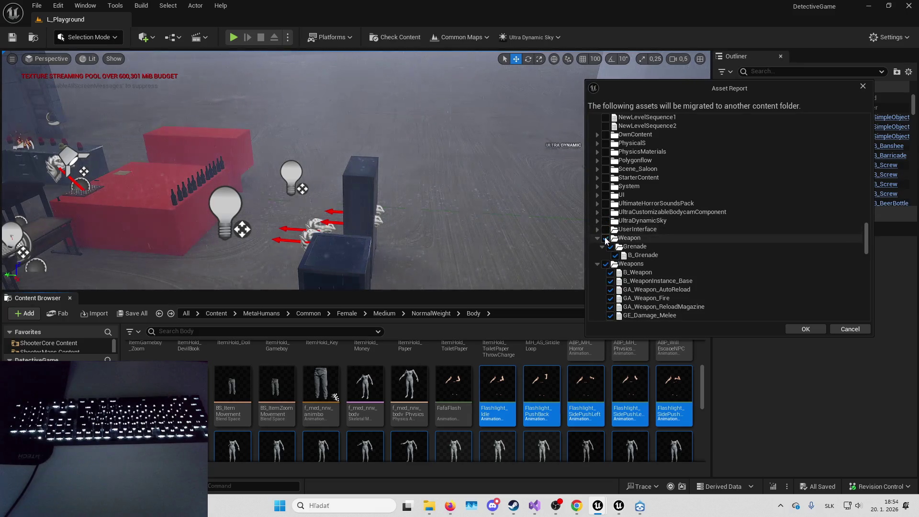
Exclude and collapse the SecurityCams folder, then switch to the web browser.
scroll(615, 229, down, 3)
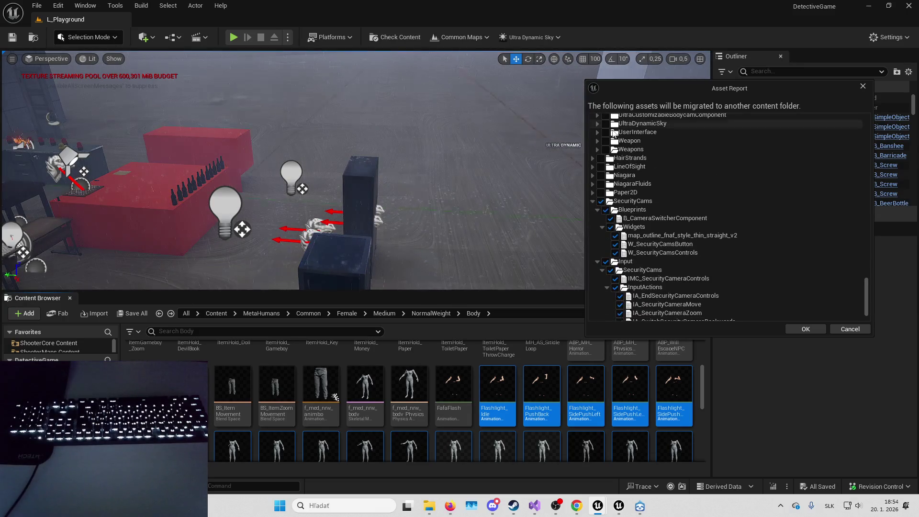
click(601, 199)
click(593, 123)
scroll(666, 294, up, 10)
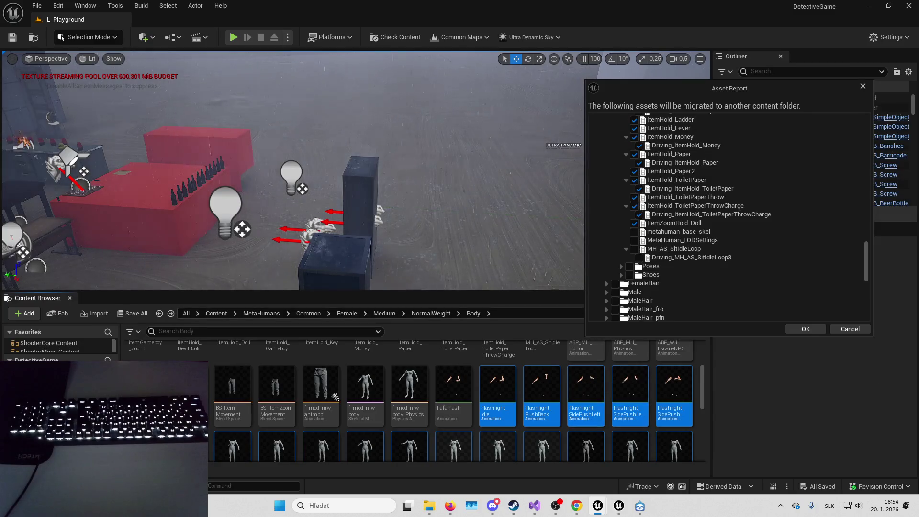
key(alt+Tab)
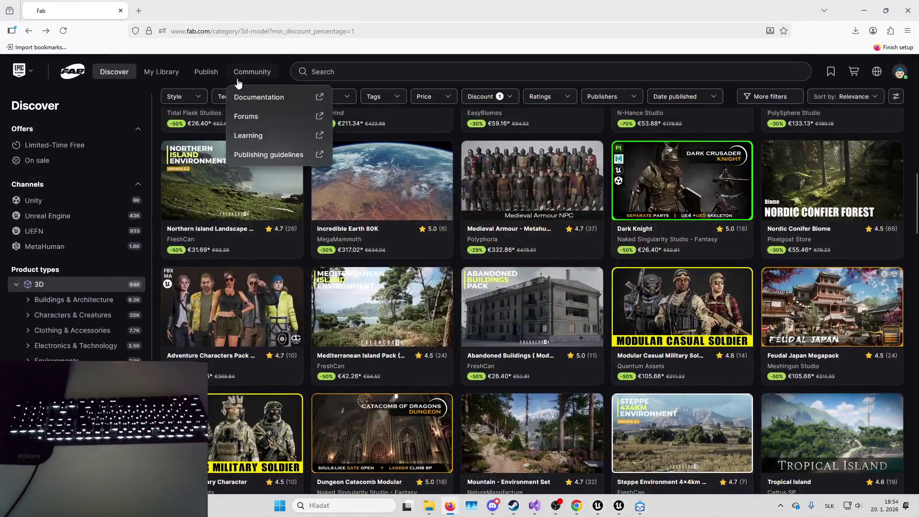
Open your Fab publisher profile page from the account avatar menu.
mouse_move(217, 79)
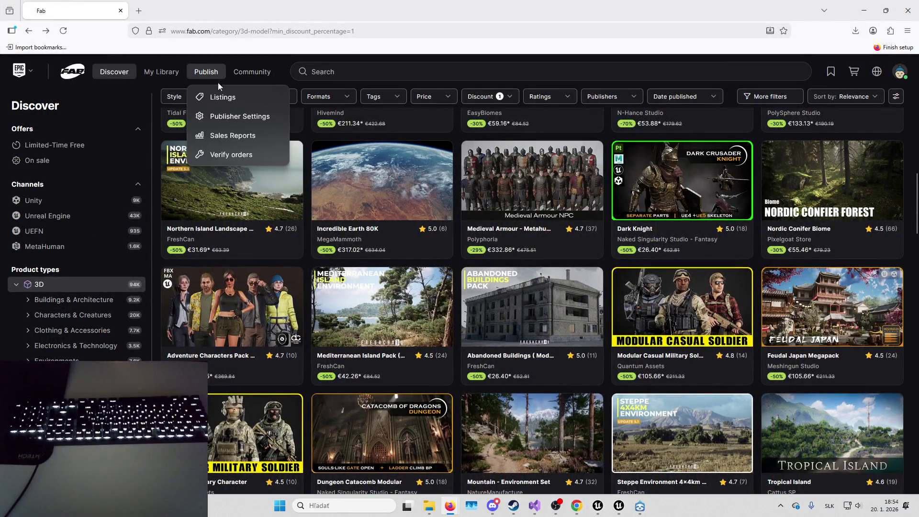
click(900, 77)
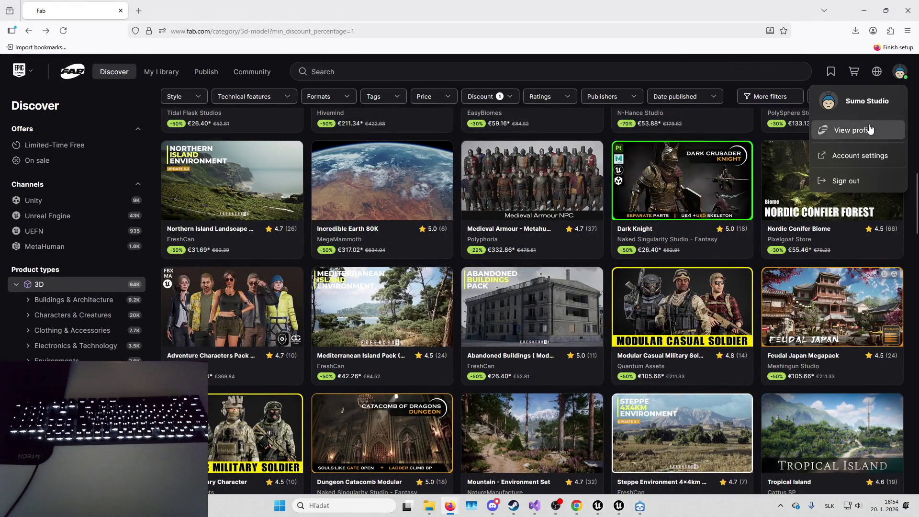
click(870, 130)
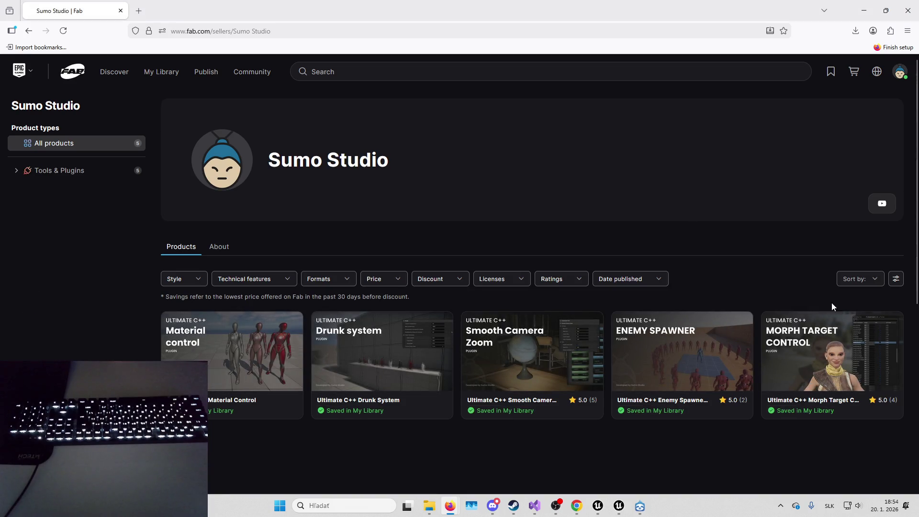
Repeatedly open and dismiss the right-click context menu on the profile page.
right_click(803, 182)
right_click(765, 188)
right_click(777, 188)
right_click(768, 185)
key(Escape)
right_click(769, 184)
key(Escape)
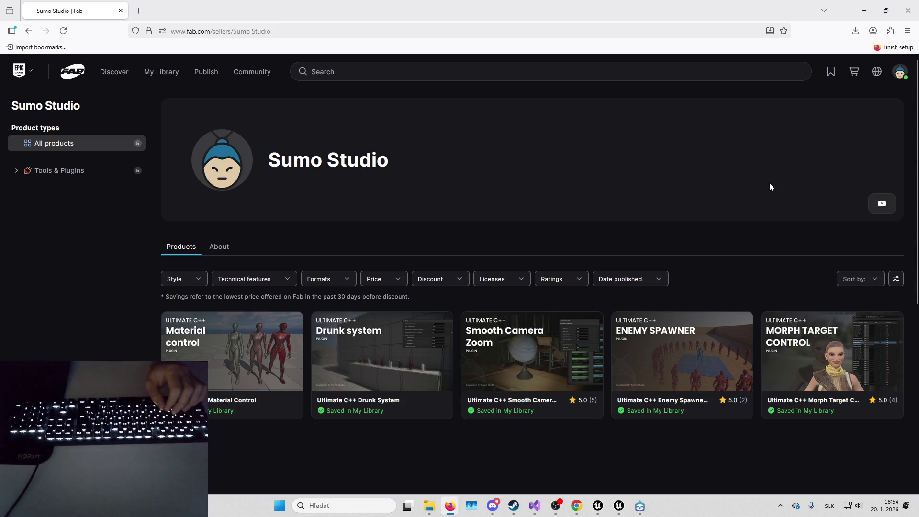
right_click(774, 185)
key(Escape)
right_click(774, 185)
key(Escape)
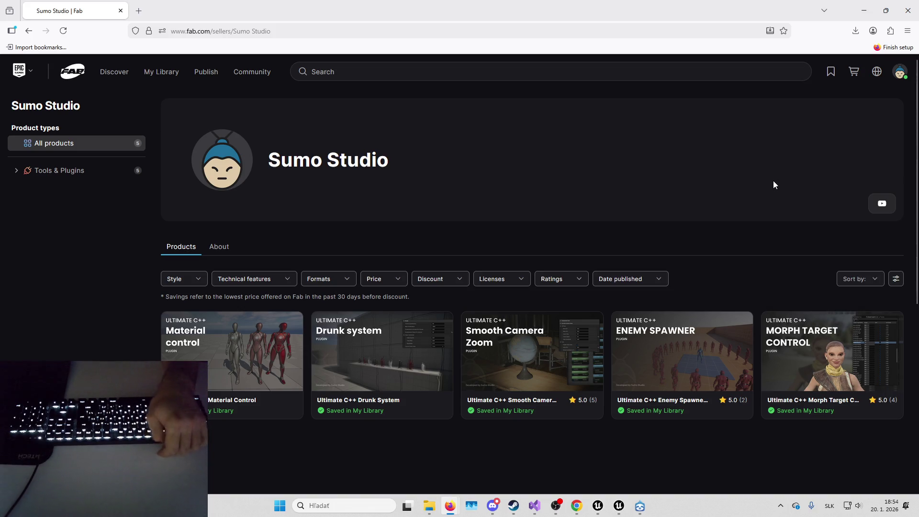
right_click(775, 182)
key(Escape)
right_click(773, 182)
key(Escape)
right_click(774, 182)
key(Escape)
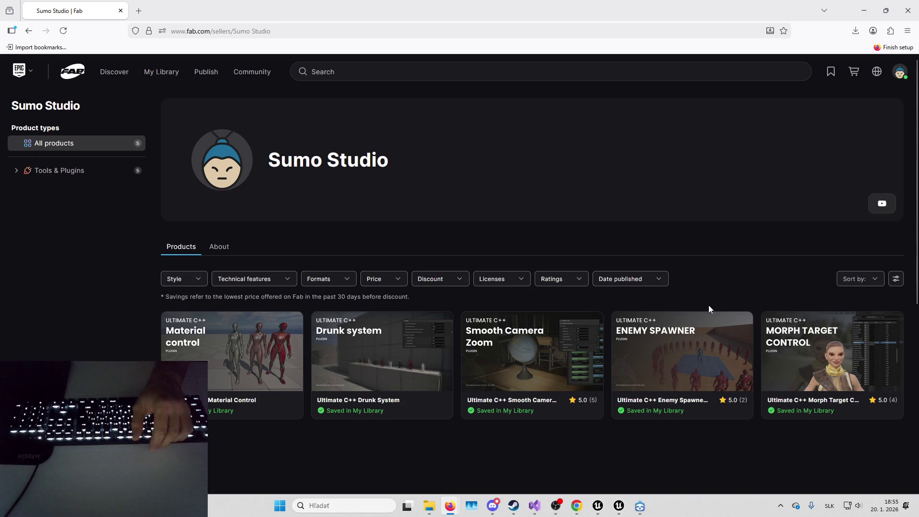
Scroll through the listed plugins and open the Ultimate C++ Smooth Camera Zoom listing.
scroll(704, 326, down, 3)
scroll(733, 297, down, 4)
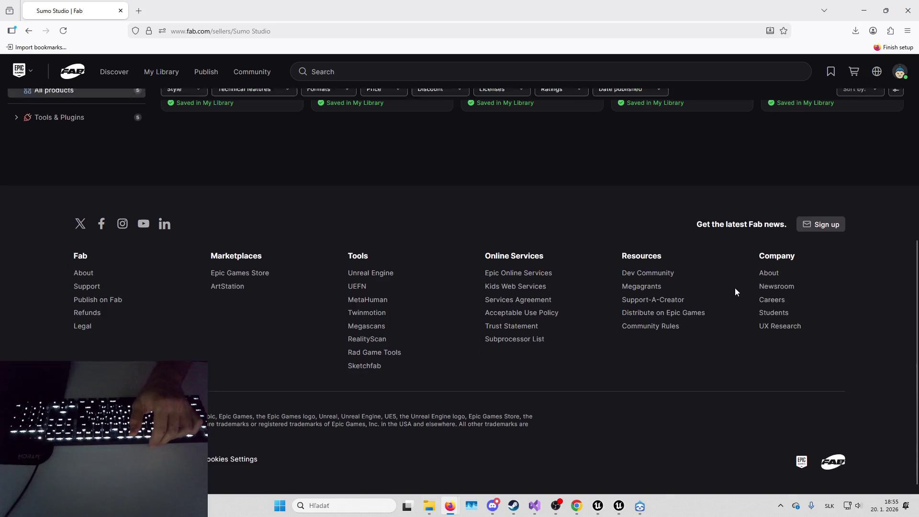
scroll(743, 295, up, 5)
scroll(756, 338, up, 2)
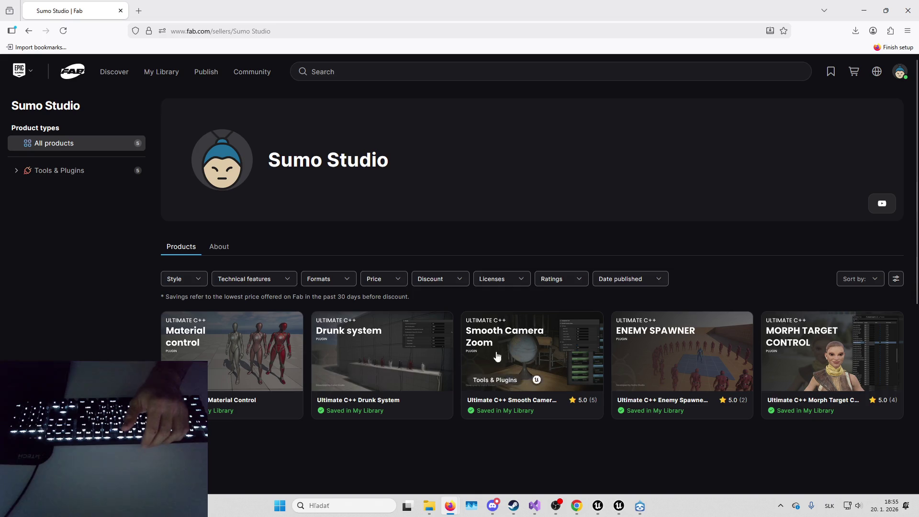
click(543, 349)
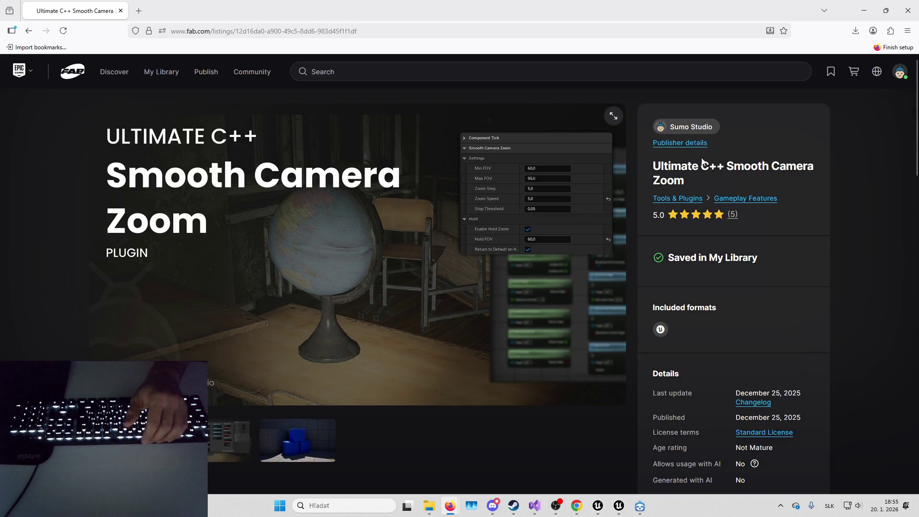
click(772, 200)
scroll(437, 248, down, 5)
click(225, 292)
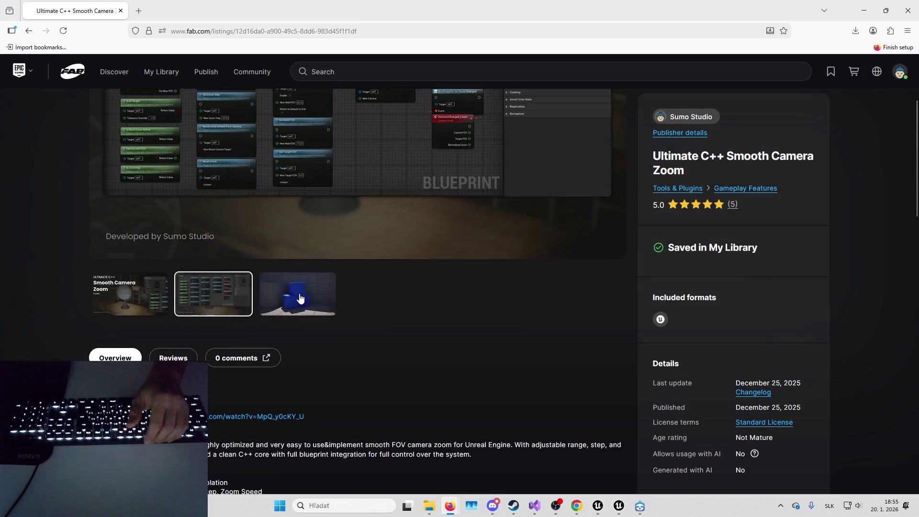
click(324, 289)
scroll(323, 289, up, 5)
key(Left)
key(Left)
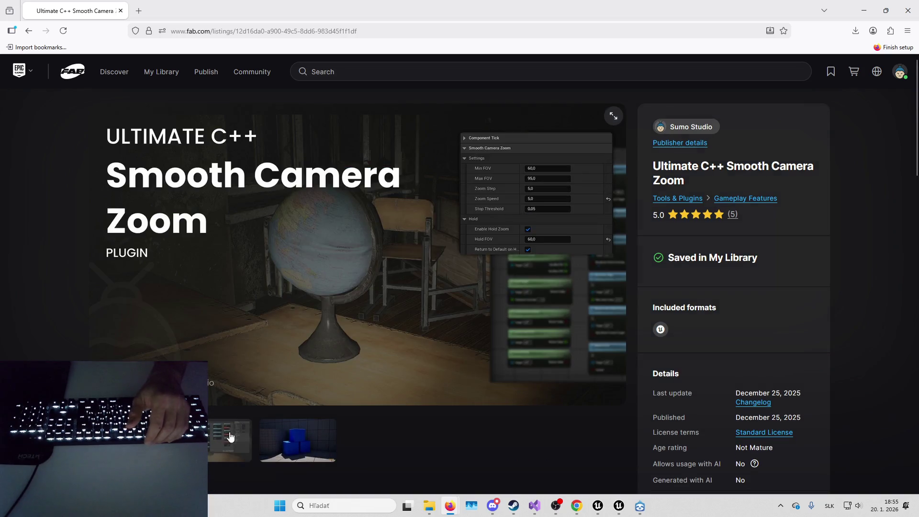
click(213, 454)
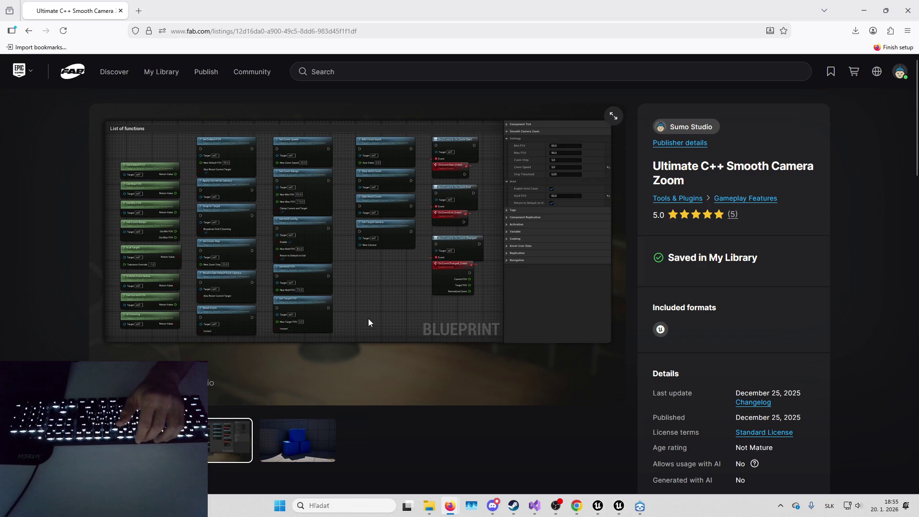
key(Left)
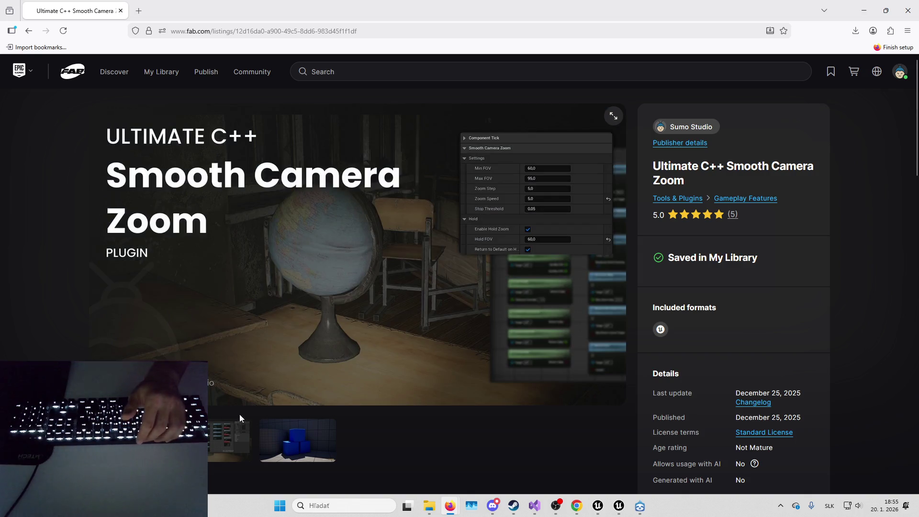
click(237, 428)
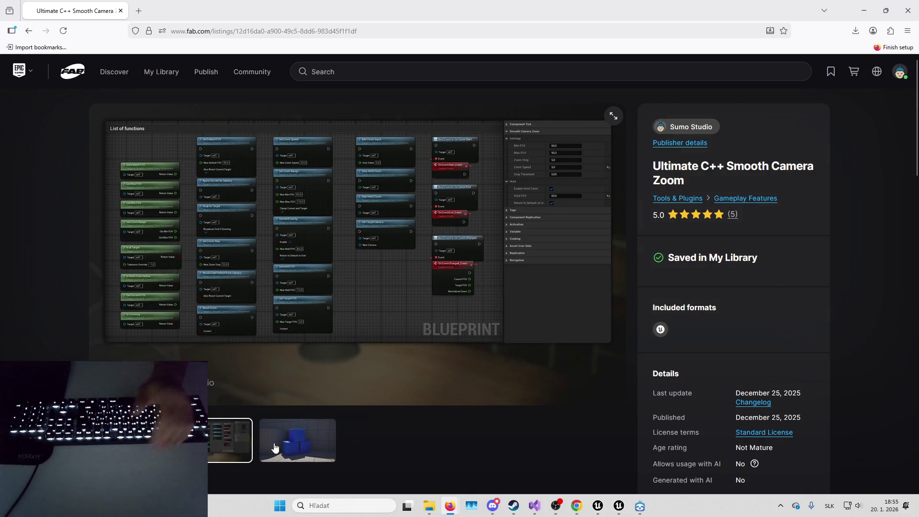
click(275, 449)
click(208, 443)
click(198, 438)
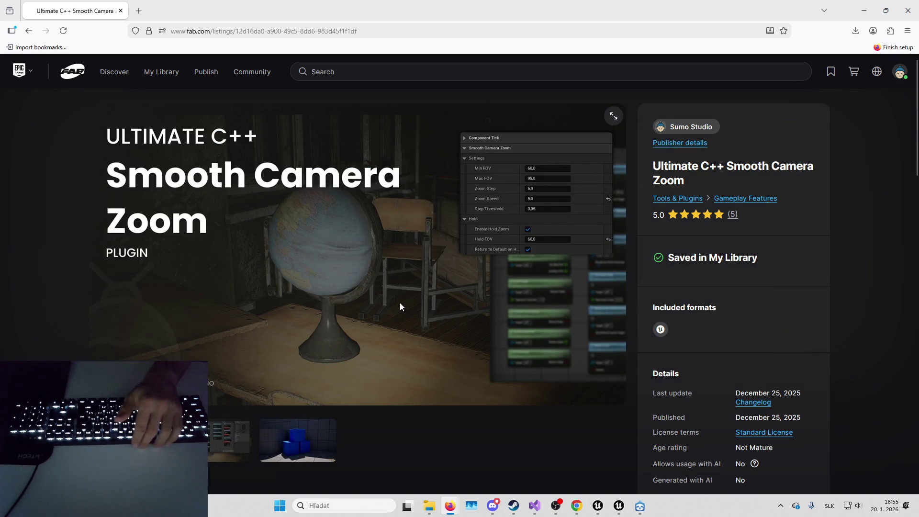
key(alt+Left)
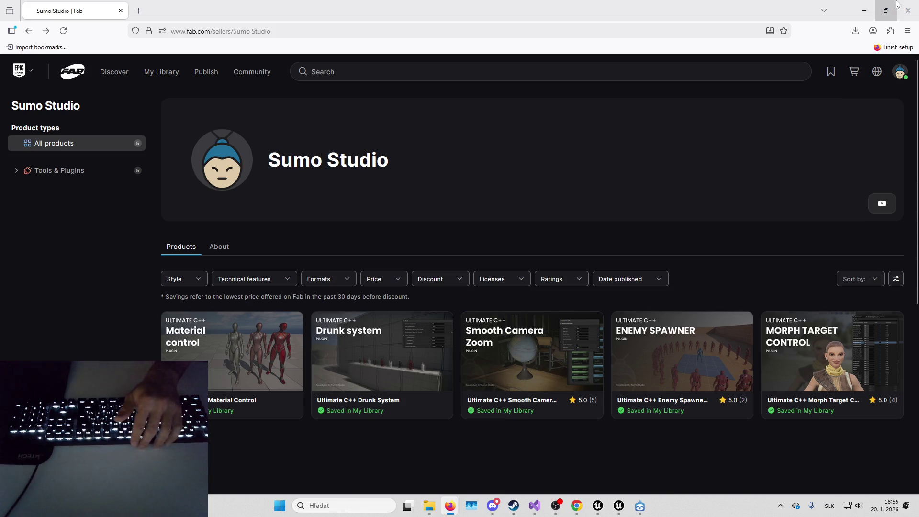
Back in Unreal Editor, scroll the Asset Report to the top and accept the migration list.
click(886, 9)
key(alt+Tab)
scroll(708, 254, down, 5)
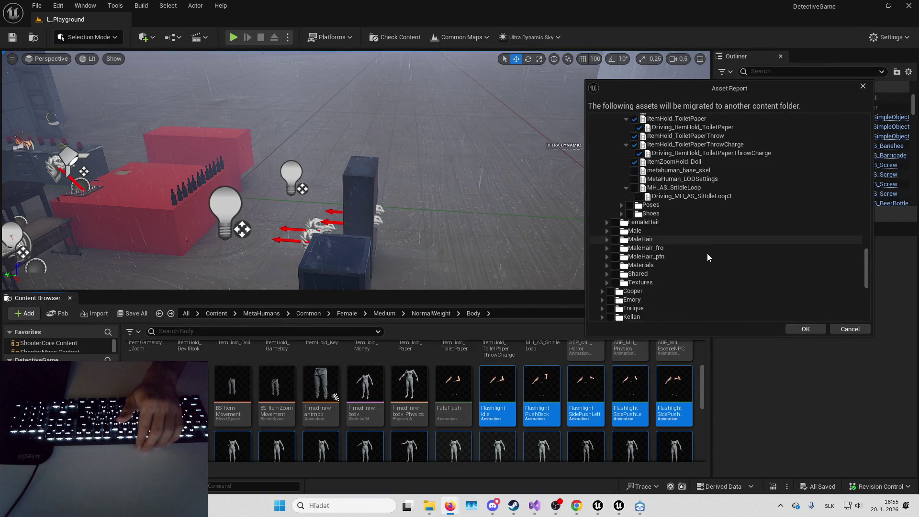
scroll(704, 278, up, 6)
scroll(694, 283, up, 3)
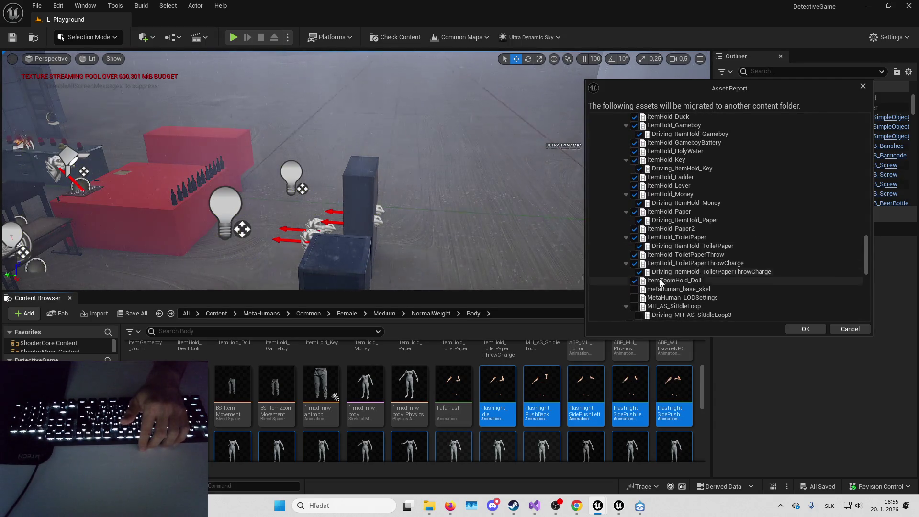
scroll(671, 288, up, 3)
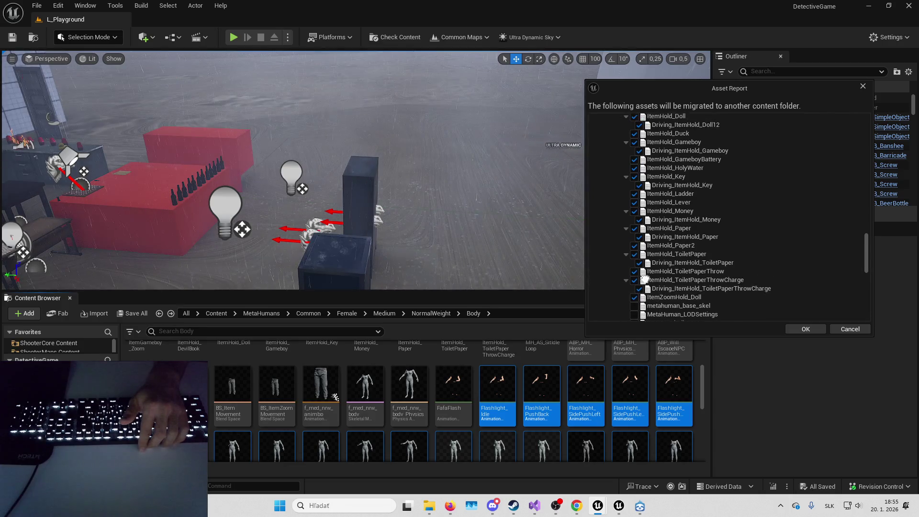
scroll(663, 300, up, 6)
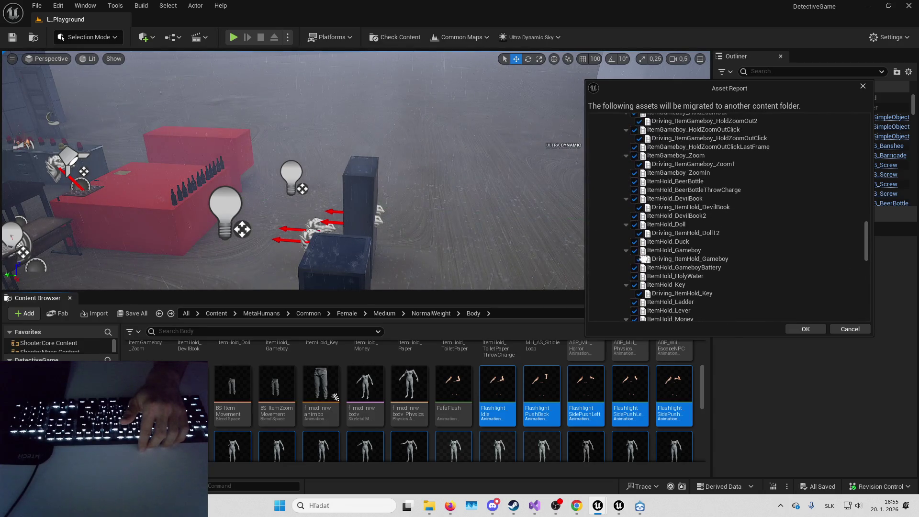
scroll(644, 259, up, 1)
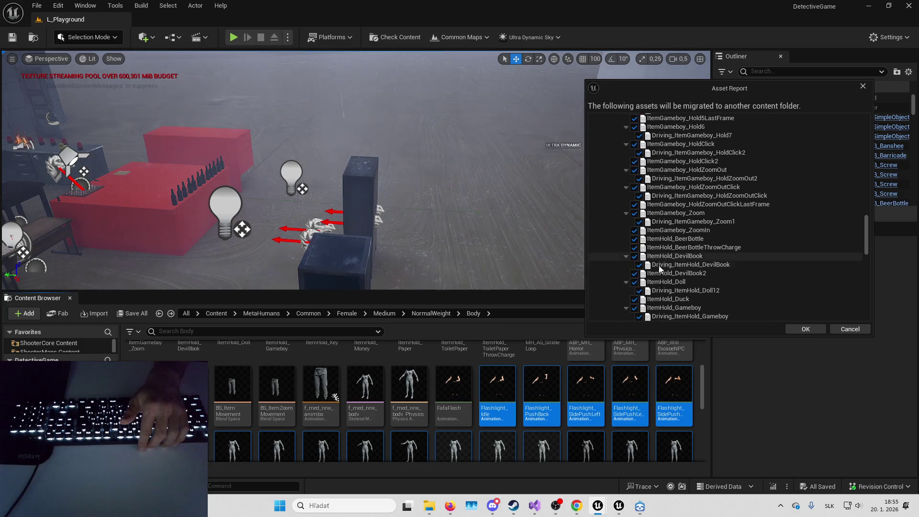
scroll(662, 259, up, 6)
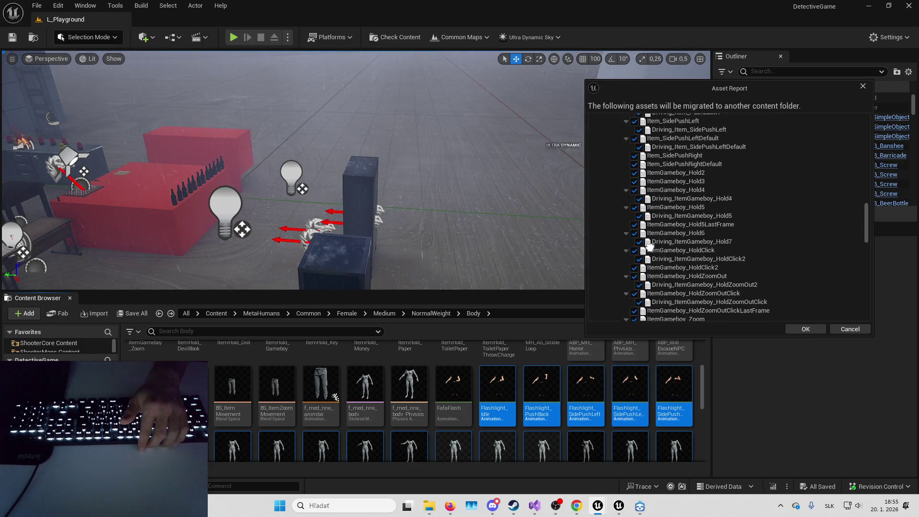
scroll(661, 239, up, 2)
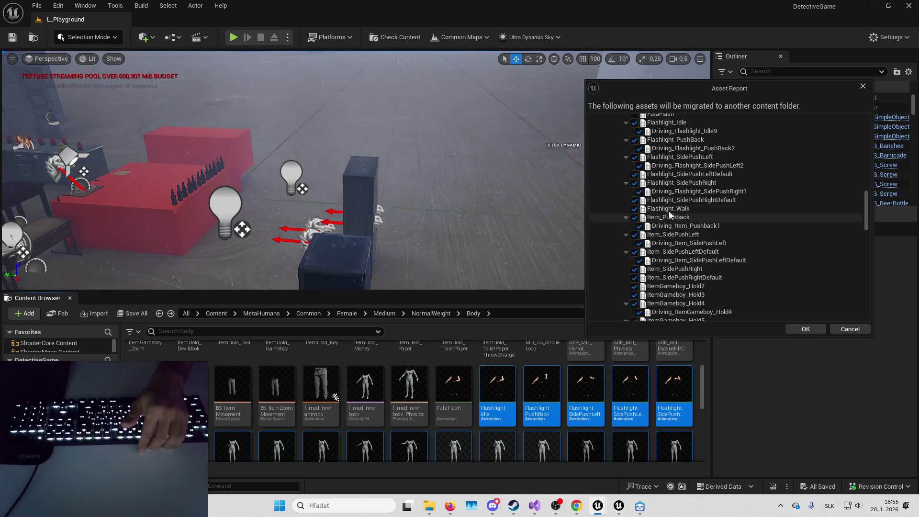
scroll(666, 218, up, 1)
scroll(336, 352, down, 2)
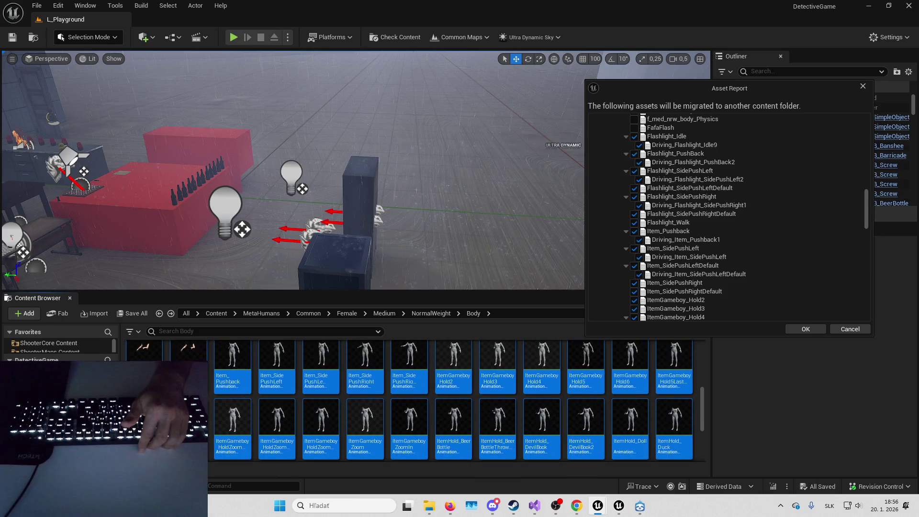
scroll(650, 193, up, 3)
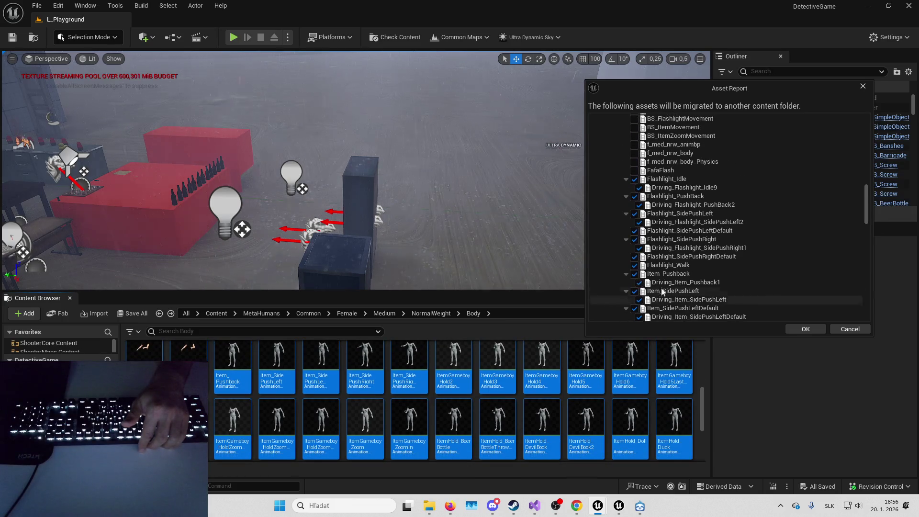
scroll(650, 193, up, 2)
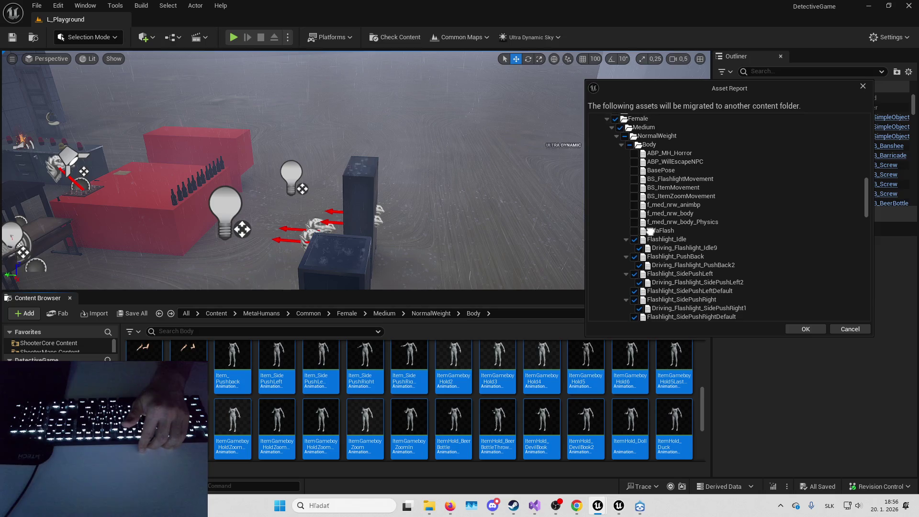
scroll(685, 165, up, 10)
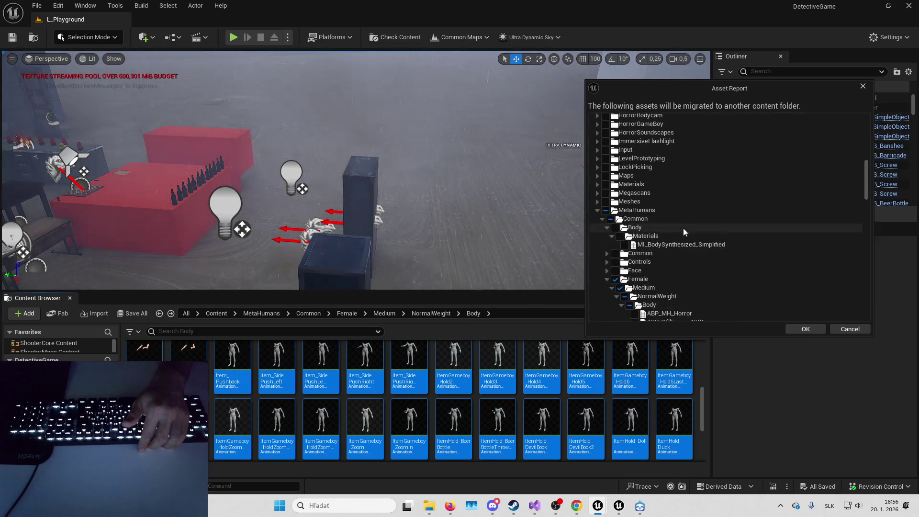
scroll(703, 229, down, 10)
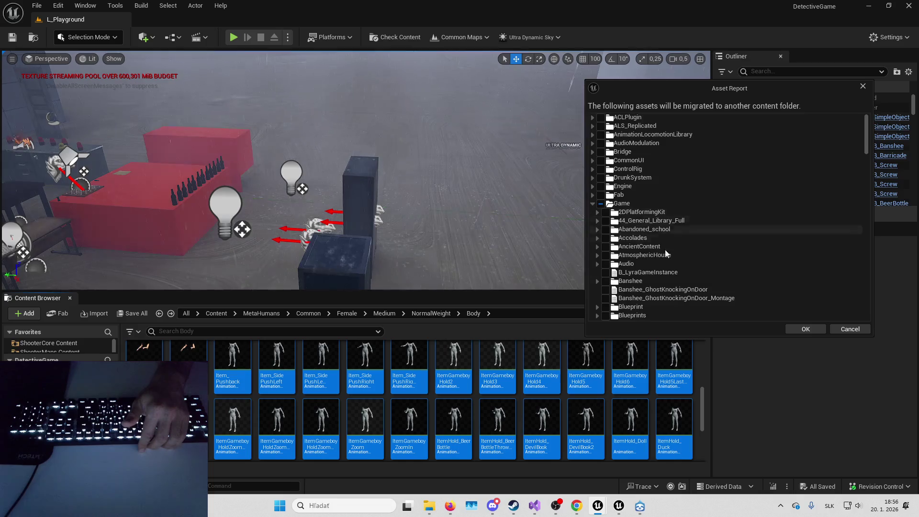
scroll(697, 158, up, 15)
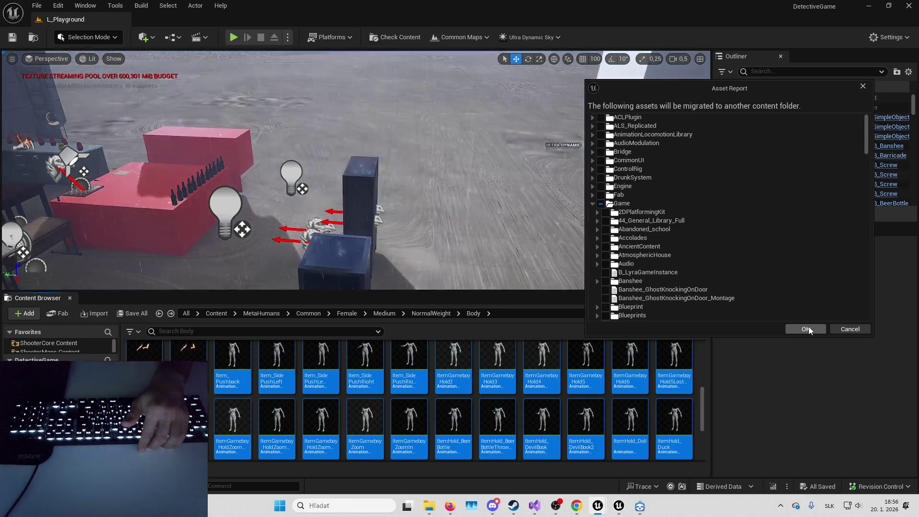
click(807, 329)
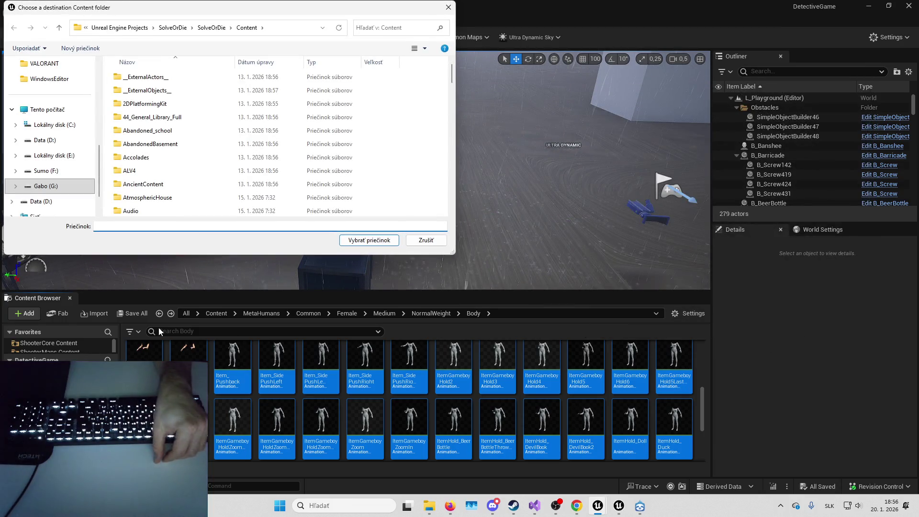
Browse to the SolveOrDie project and open its Content folder as the migration destination.
click(207, 29)
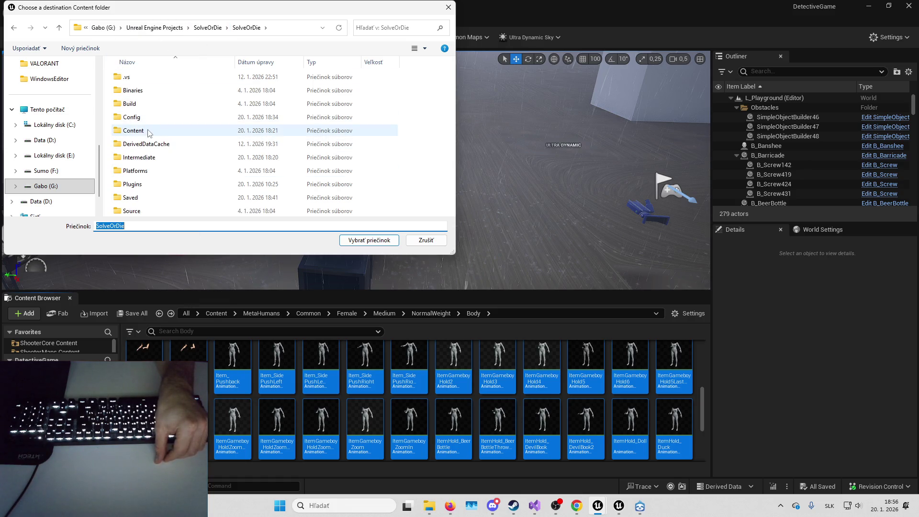
double_click(133, 130)
scroll(58, 134, up, 3)
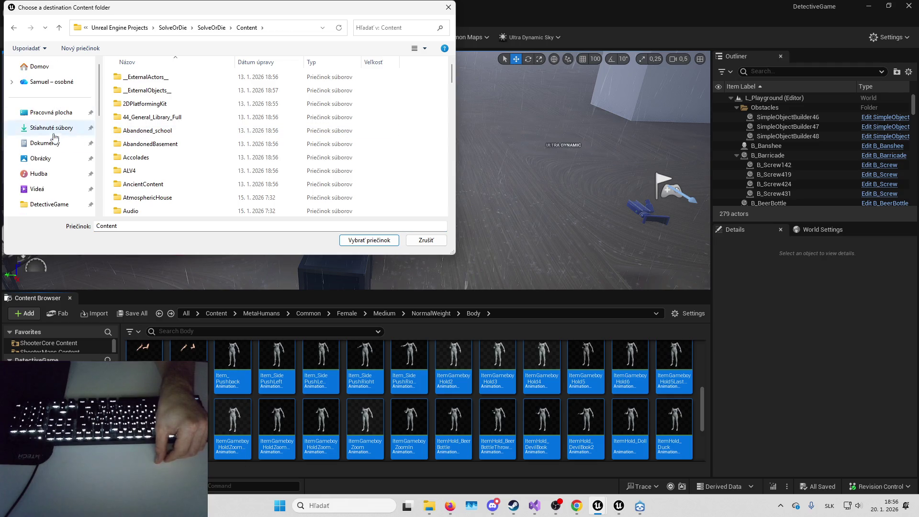
click(53, 125)
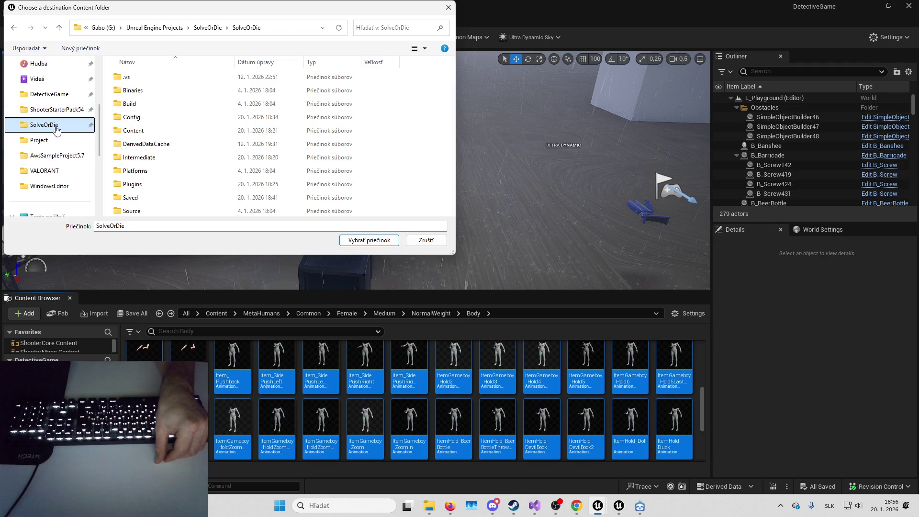
double_click(133, 131)
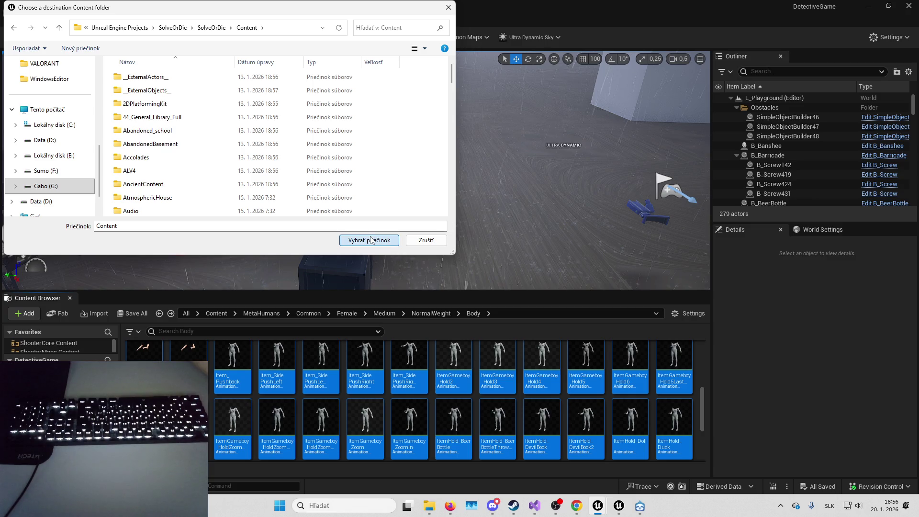
Migrate the assets into SolveOrDie's Content, close the Message Log, and reopen the Body folder.
click(371, 240)
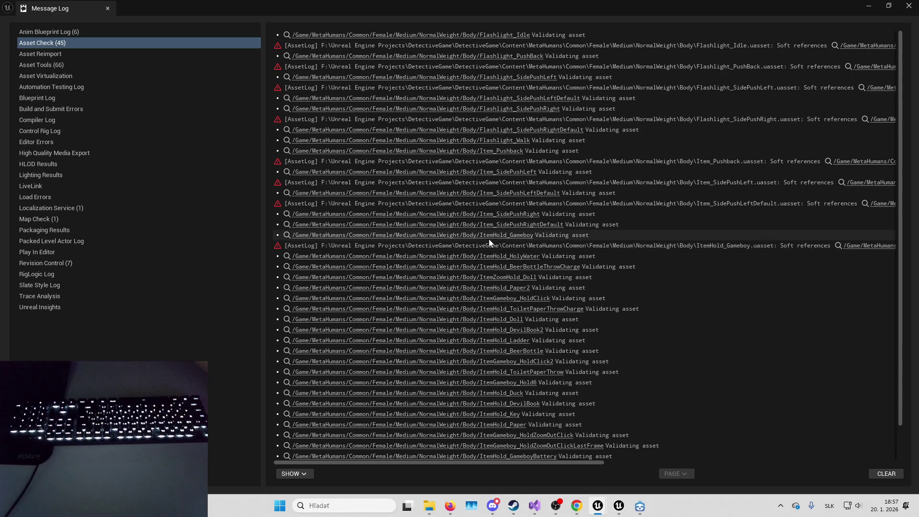
click(909, 4)
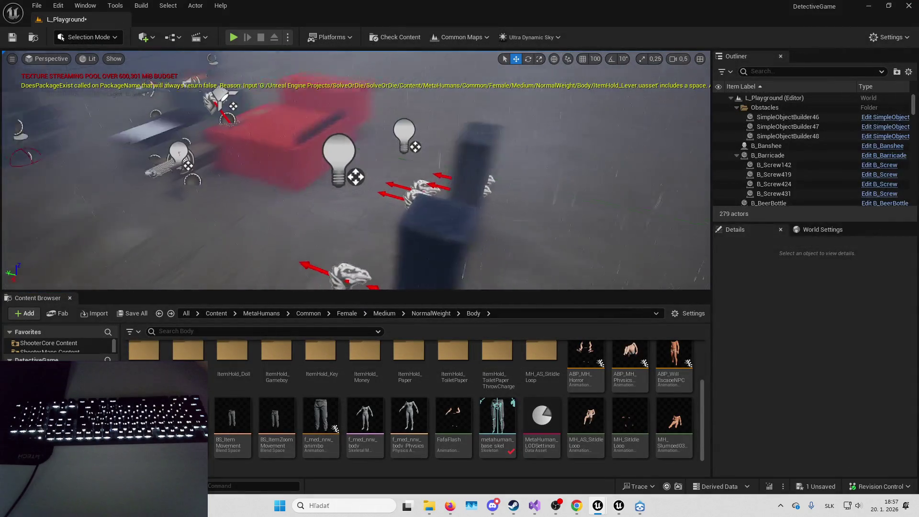
mouse_move(494, 240)
mouse_down()
mouse_move(512, 234)
mouse_move(489, 238)
mouse_up()
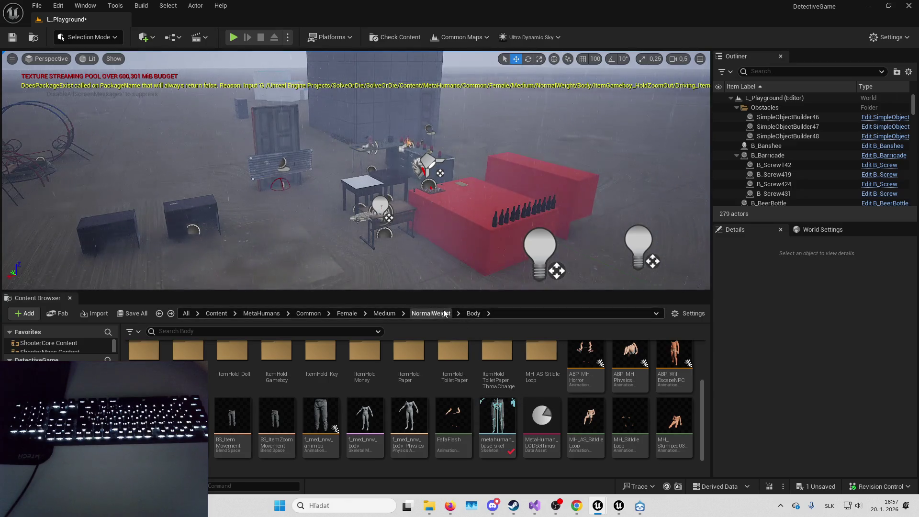
click(444, 313)
double_click(226, 357)
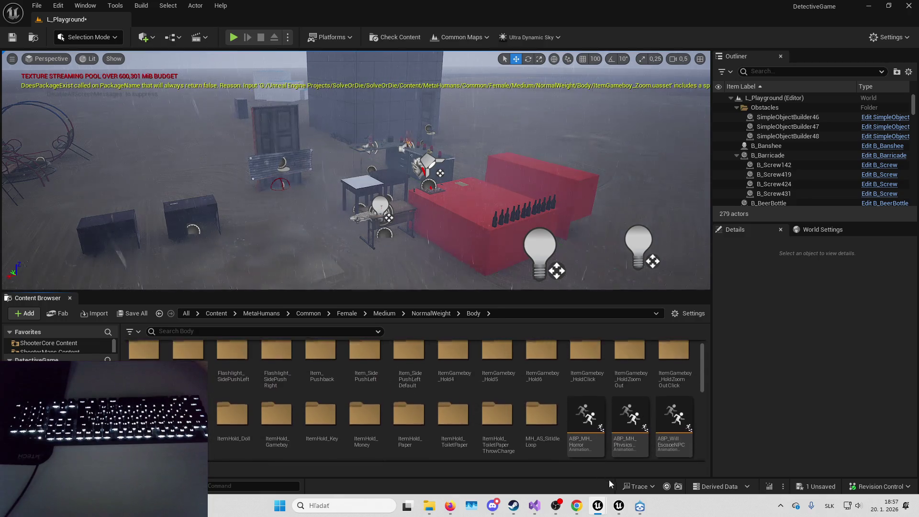
Bring the SolveOrDie project editor window to the front.
mouse_move(614, 509)
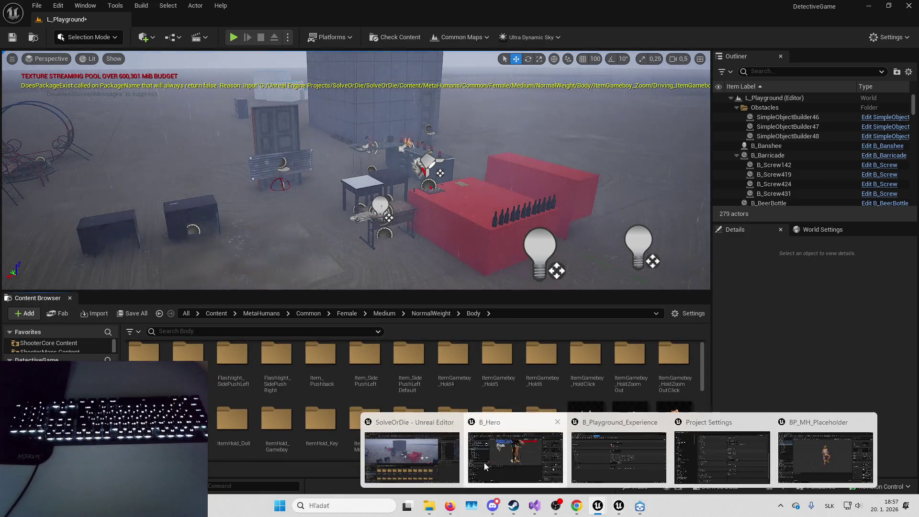
click(450, 445)
drag(617, 262, 651, 292)
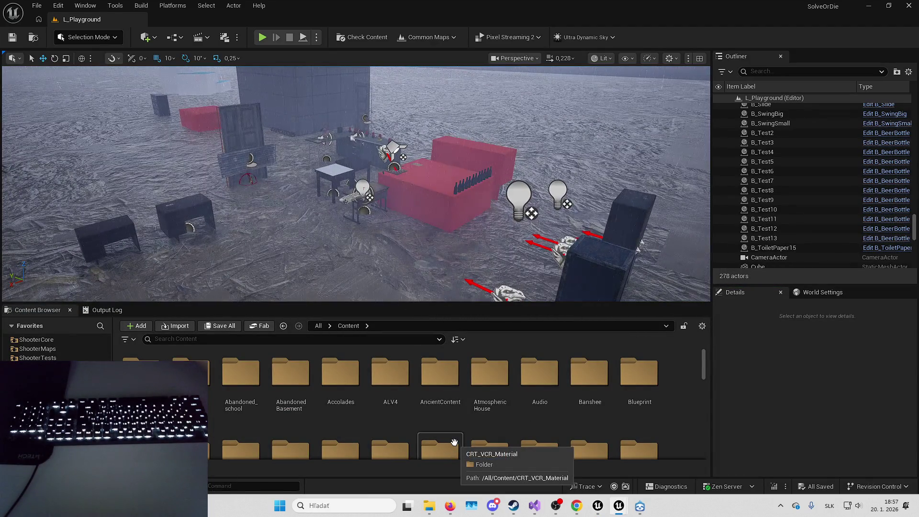
Browse MetaHumans > Common > Female > Medium > NormalWeight > Body and open Flashlight_Idle.
click(383, 404)
text(me)
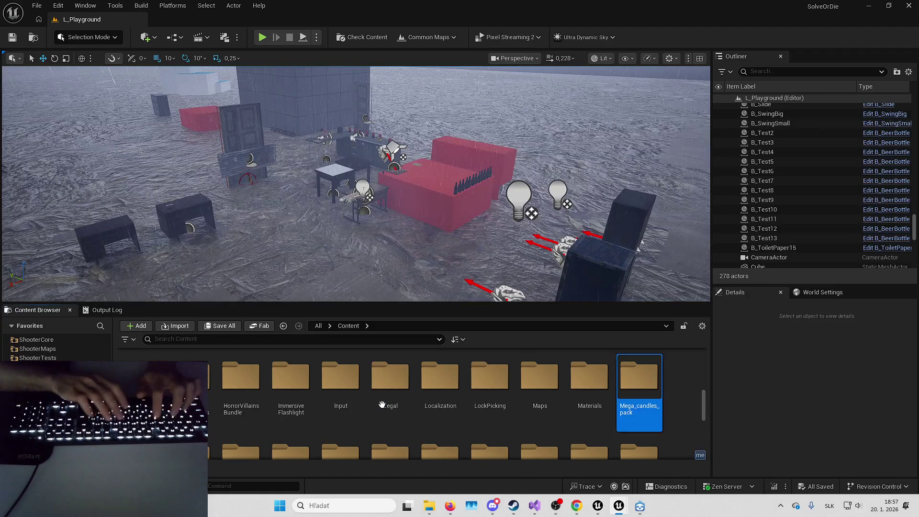
text(ta)
key(Return)
double_click(228, 387)
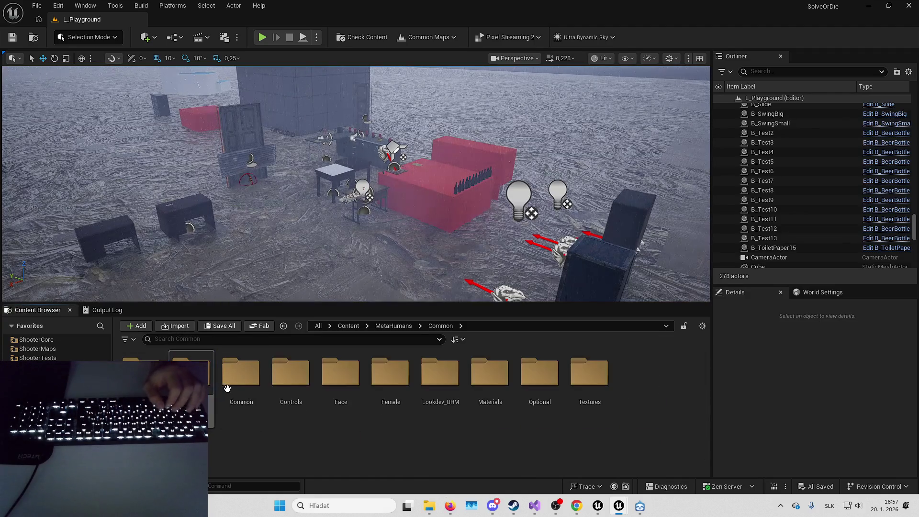
double_click(249, 390)
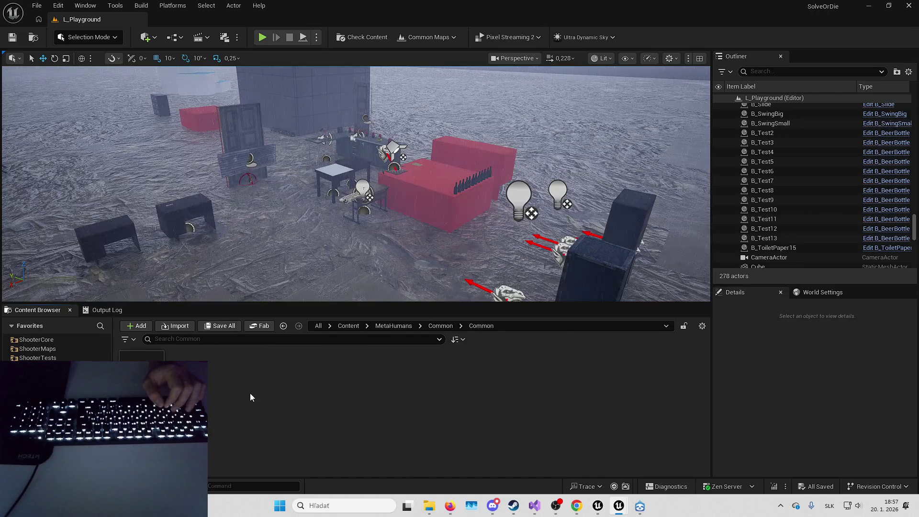
double_click(387, 408)
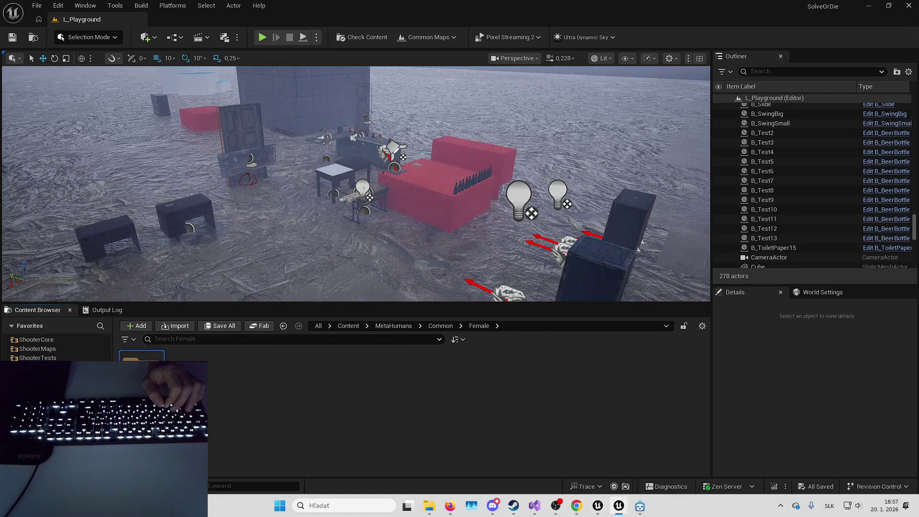
double_click(142, 357)
double_click(142, 357)
double_click(142, 357)
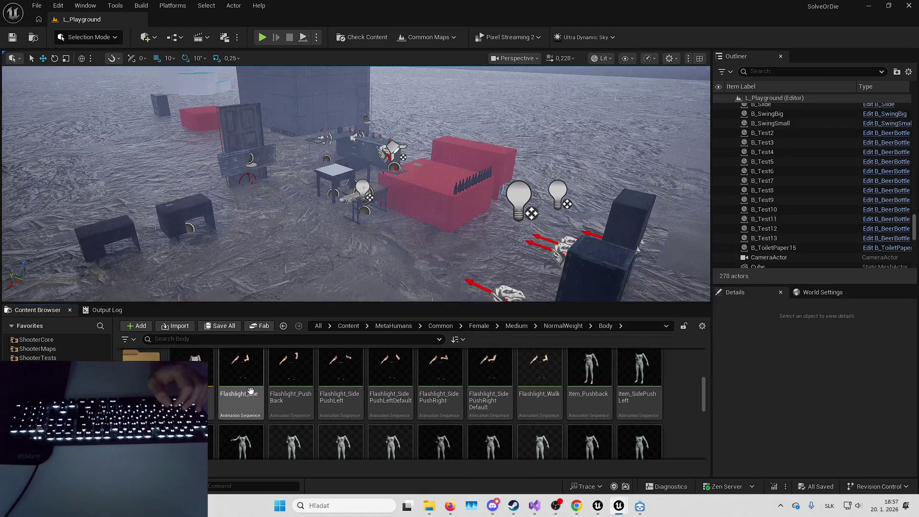
double_click(251, 390)
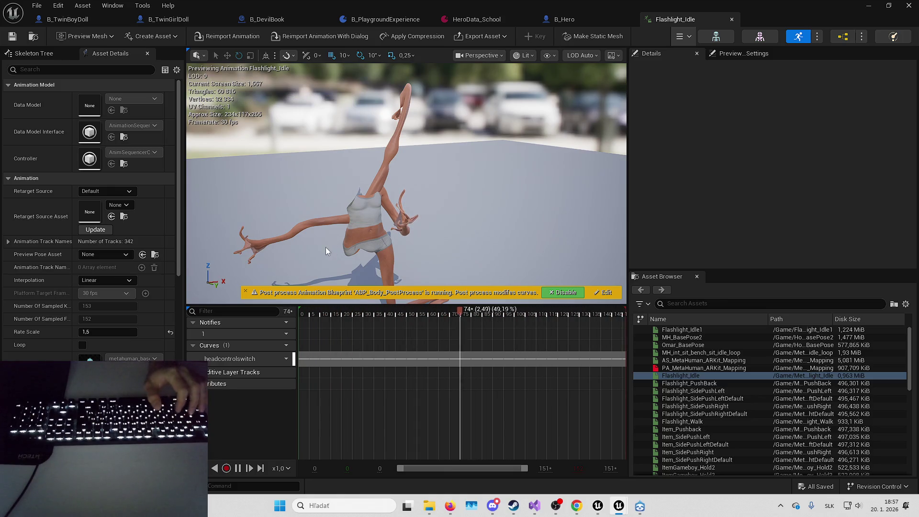
Preview and save Flashlight_Idle, close its editor, and return to the L_Playground level.
scroll(325, 247, up, 5)
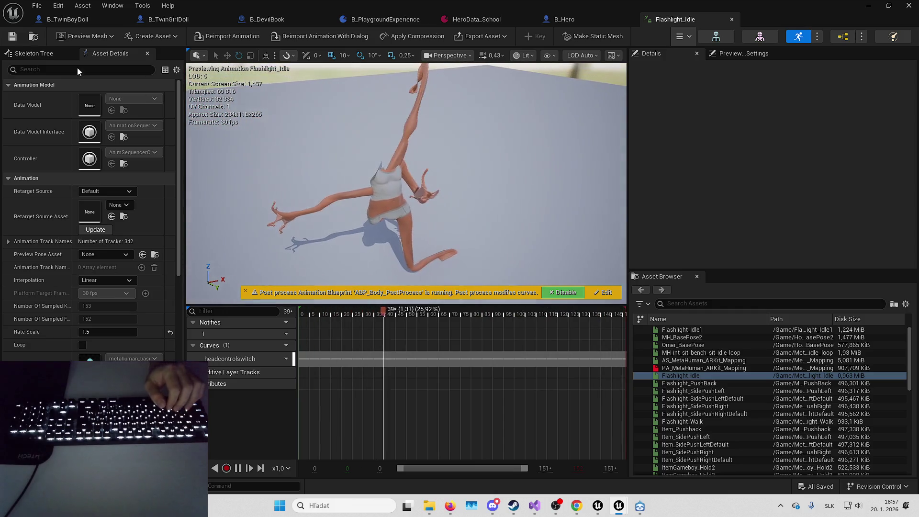
click(21, 42)
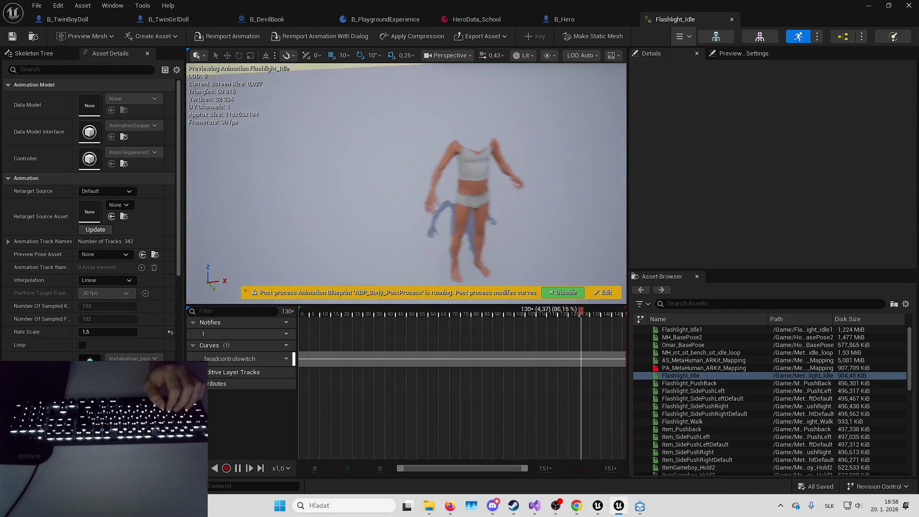
drag(631, 214, 671, 215)
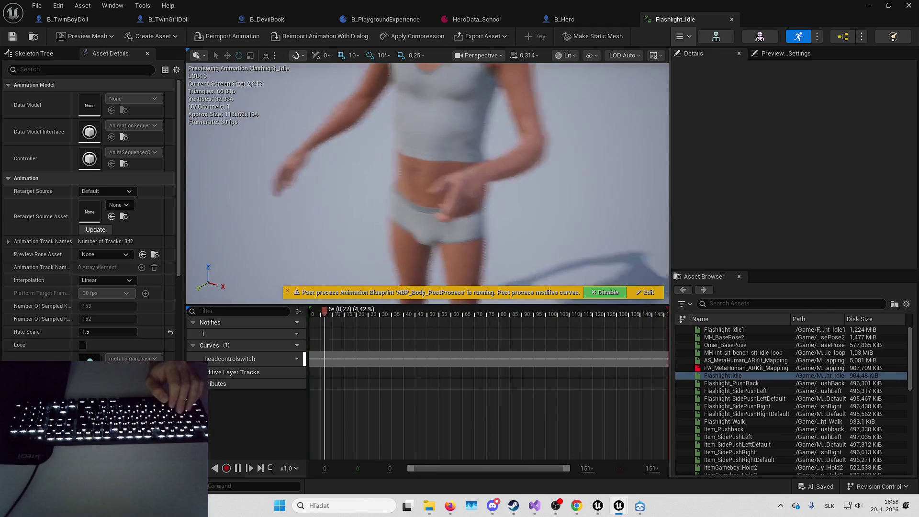
click(732, 19)
click(864, 5)
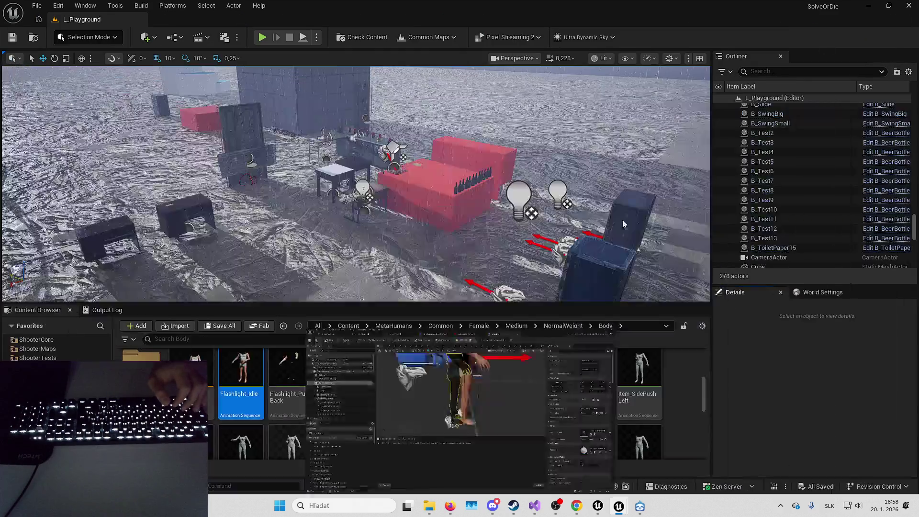
scroll(336, 383, down, 3)
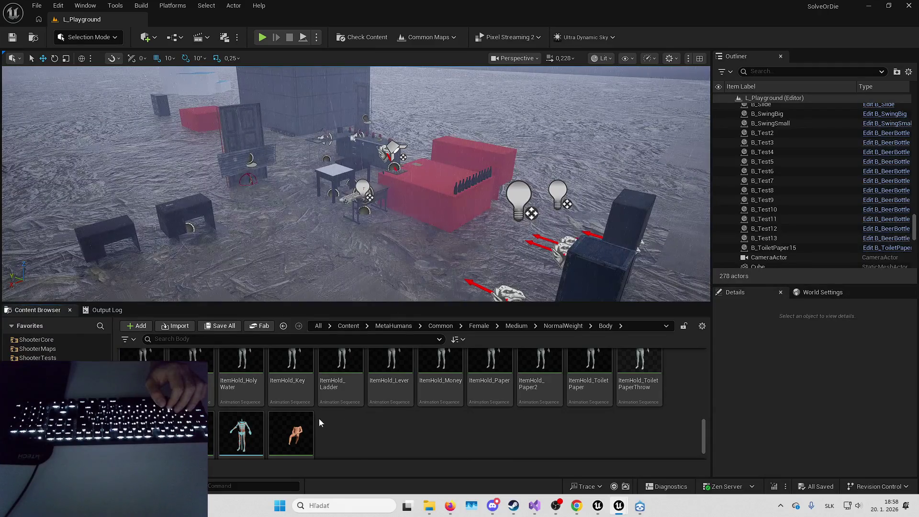
scroll(319, 419, down, 1)
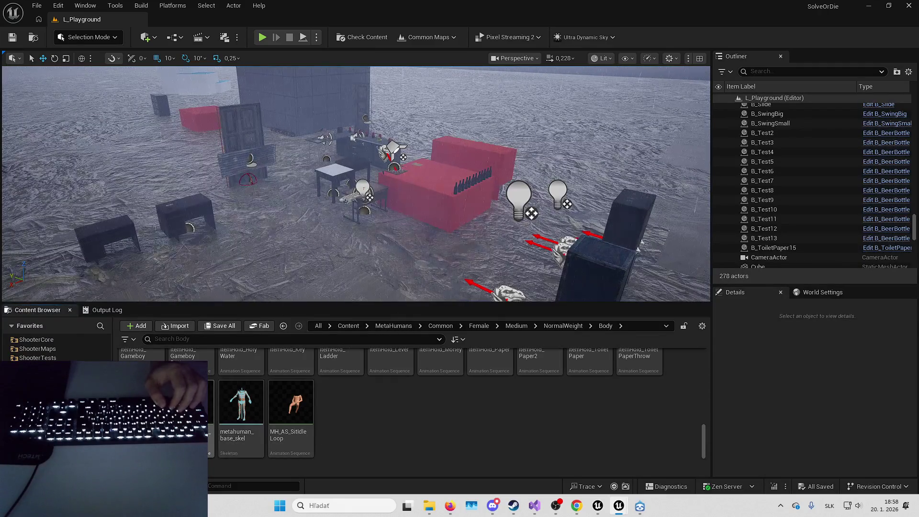
key(ctrl+a)
right_click(192, 407)
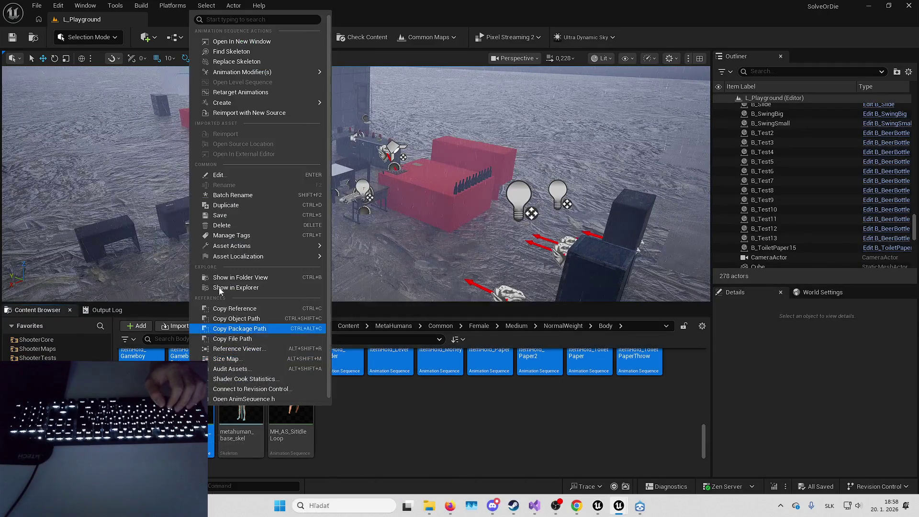
click(237, 223)
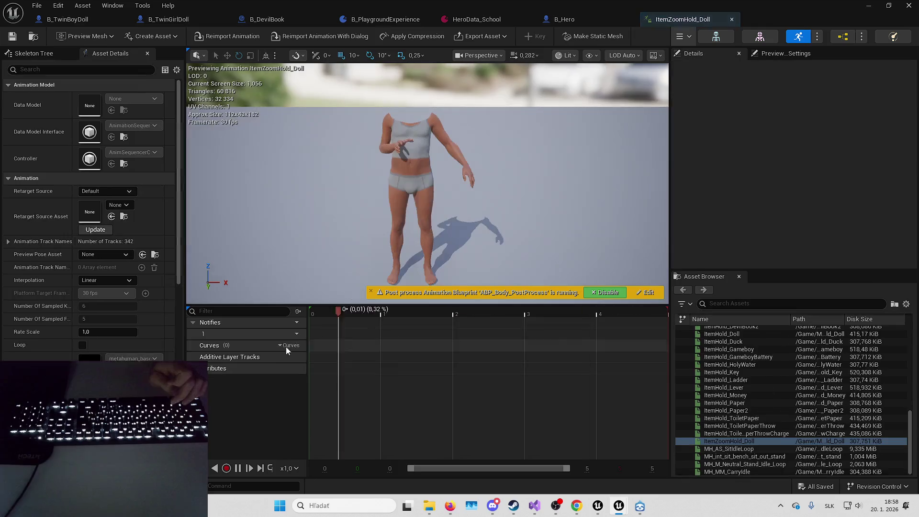
click(732, 20)
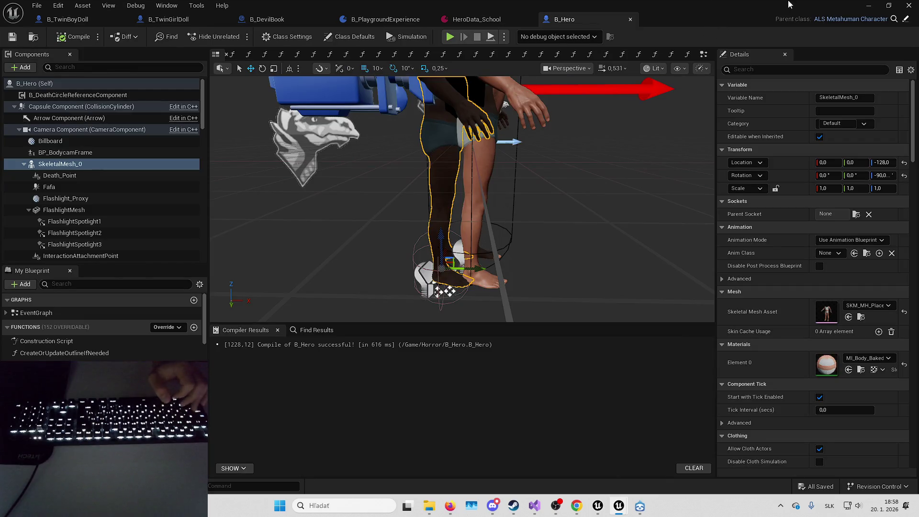
click(872, 6)
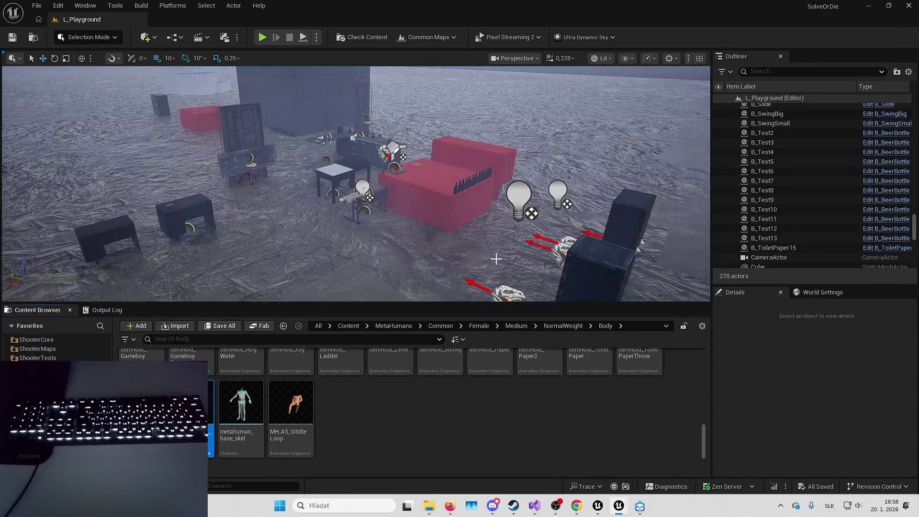
Switch over to the DetectiveGame editor and then back to the SolveOrDie editor.
click(869, 5)
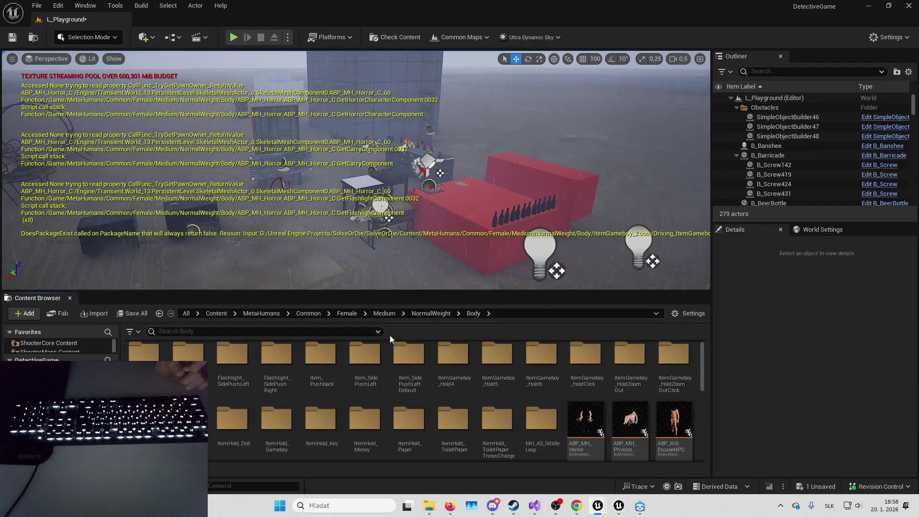
key(alt+Tab)
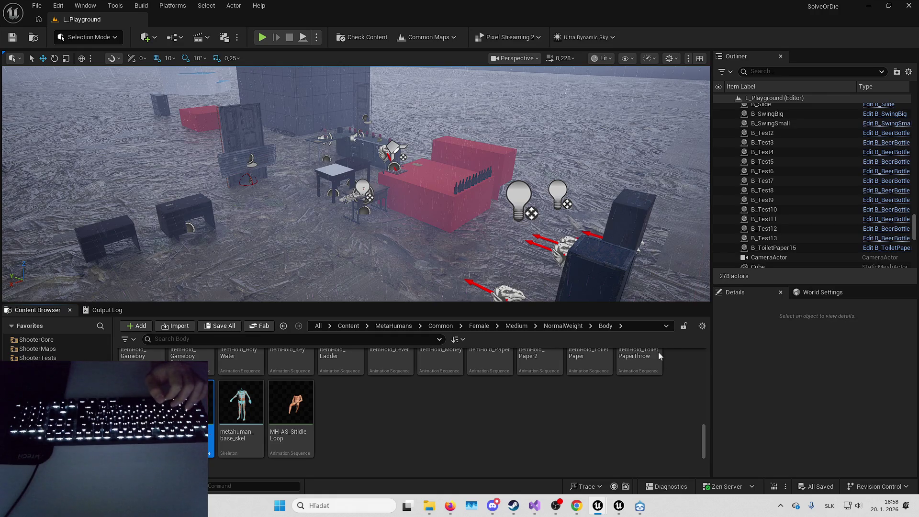
scroll(451, 414, up, 5)
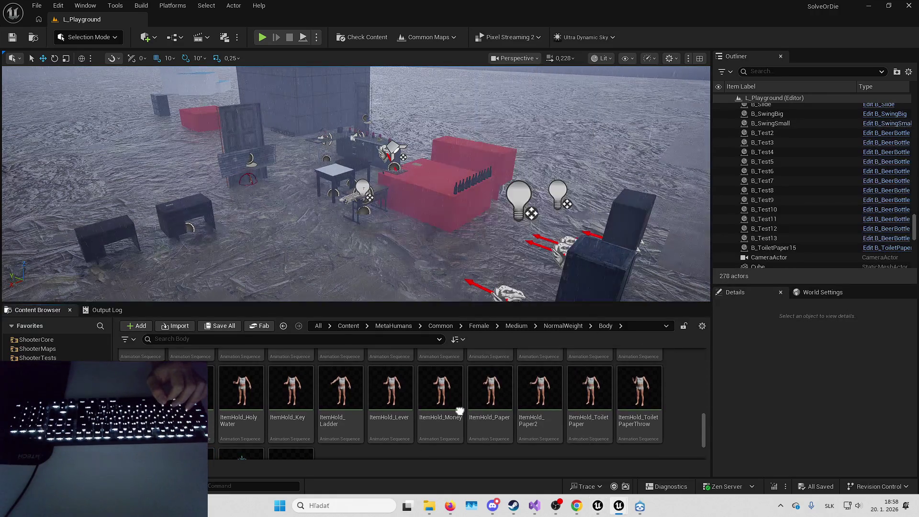
scroll(457, 445, up, 5)
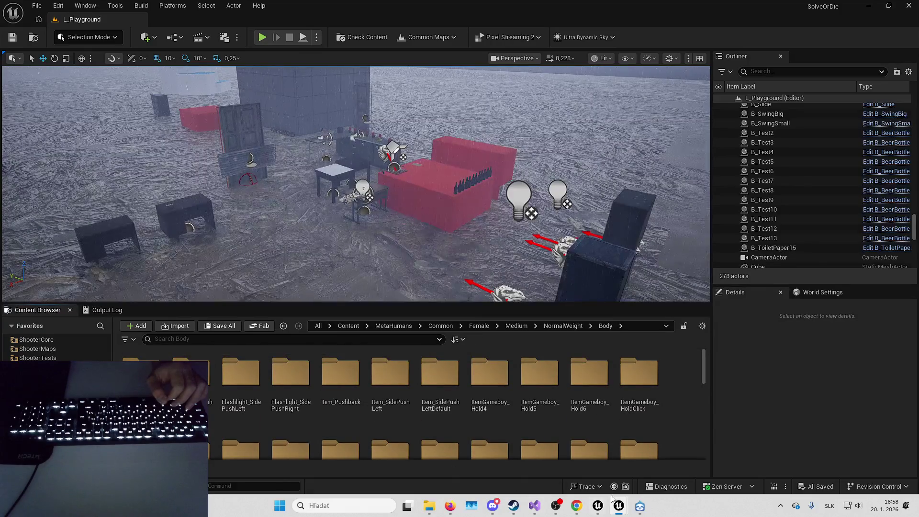
In B_Hero, orbit the preview and browse to the character's Skeletal Mesh Asset.
mouse_move(618, 511)
click(527, 448)
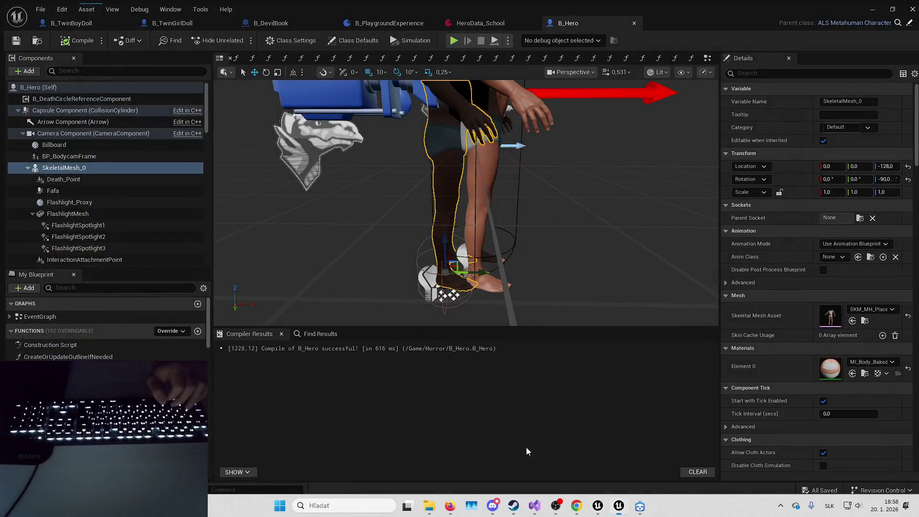
drag(460, 201, 479, 259)
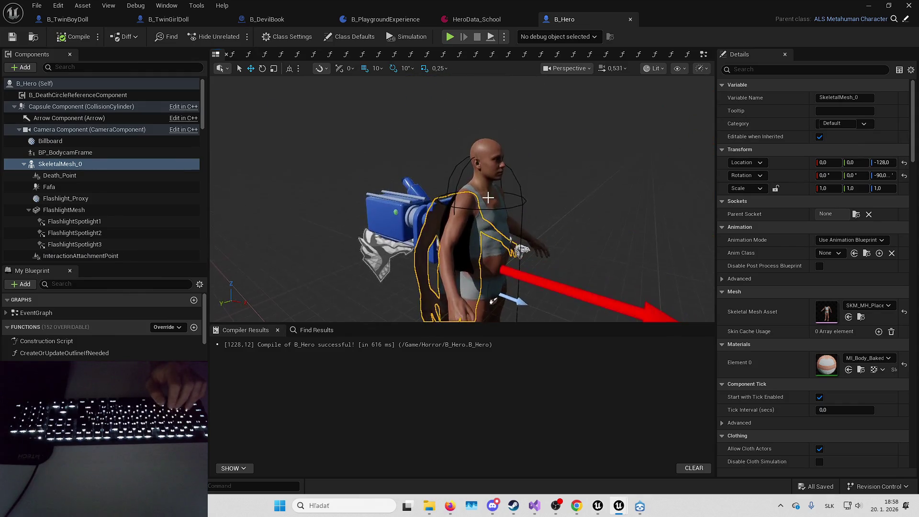
click(862, 318)
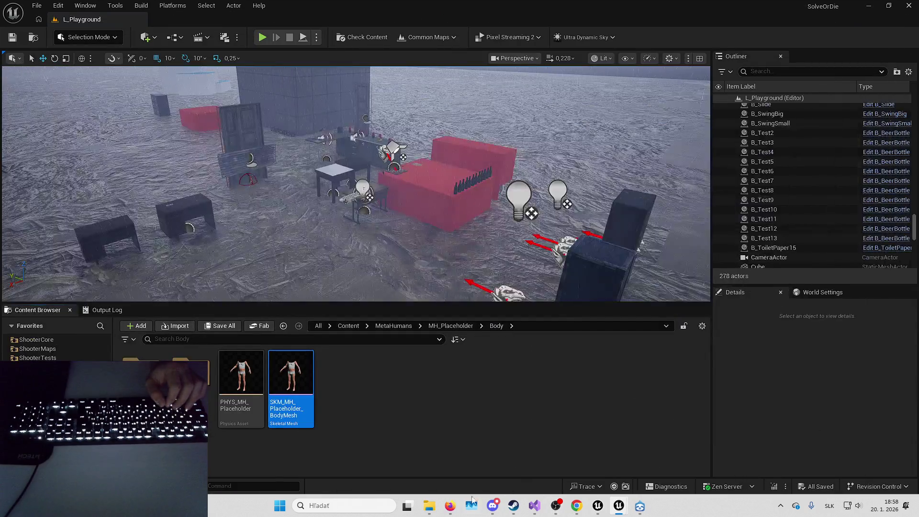
mouse_move(449, 506)
click(406, 458)
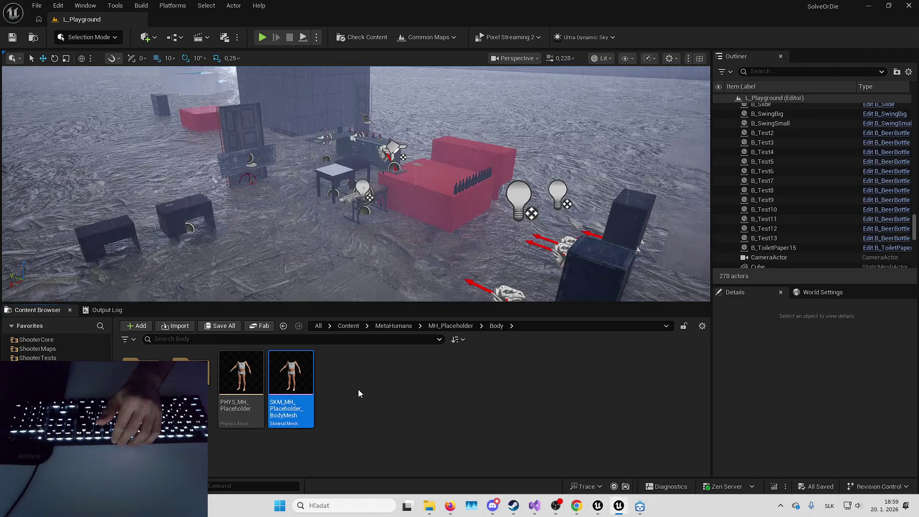
Bring up the asset actions for SKM_MH_Placeholder_BodyMesh in the MH_Placeholder Body folder.
right_click(275, 374)
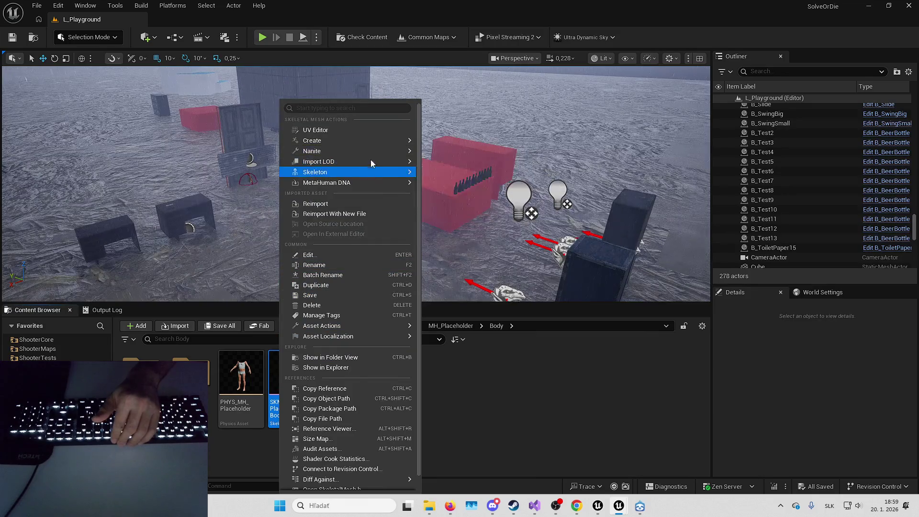
Create an Anim Blueprint from the body skeletal mesh and name it ABP_Thomas.
mouse_move(375, 138)
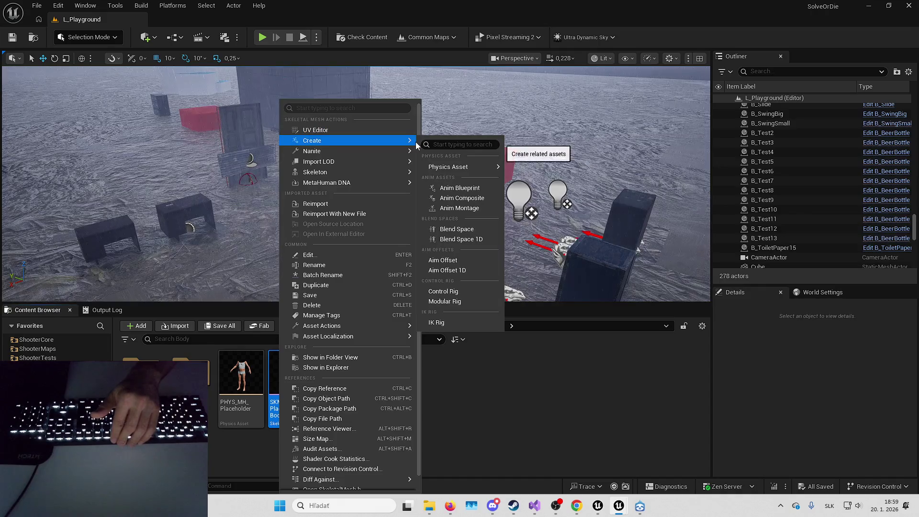
click(469, 189)
text(ABP_ME)
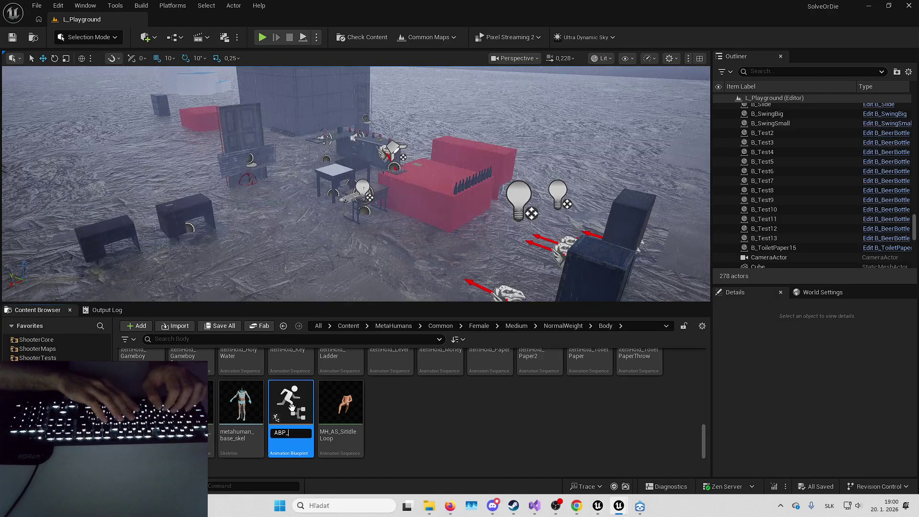
key(BackSpace)
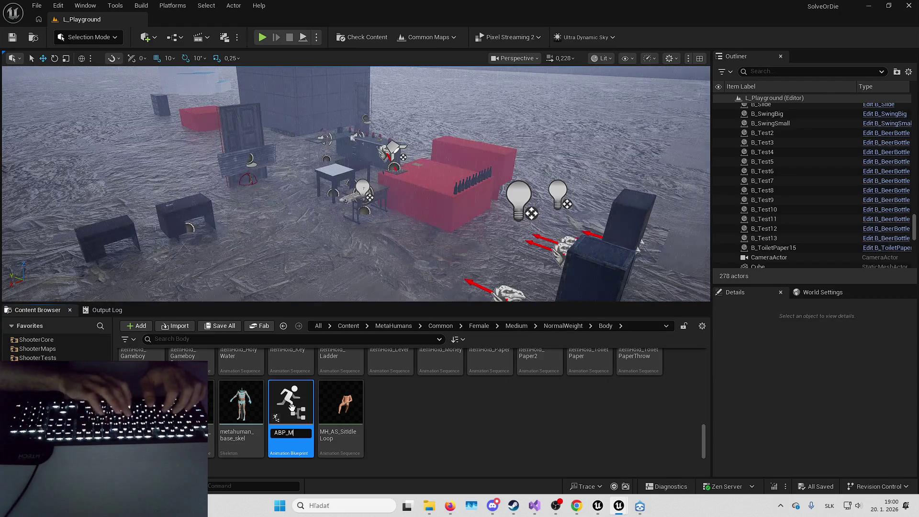
text(ainCharacter)
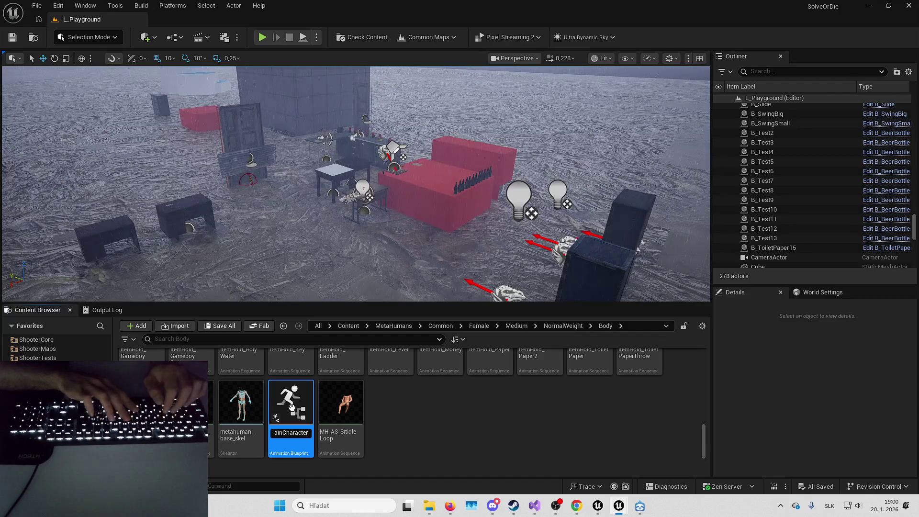
key(BackSpace)
key(BackSpace)
key(BackSpace)
key(BackSpace)
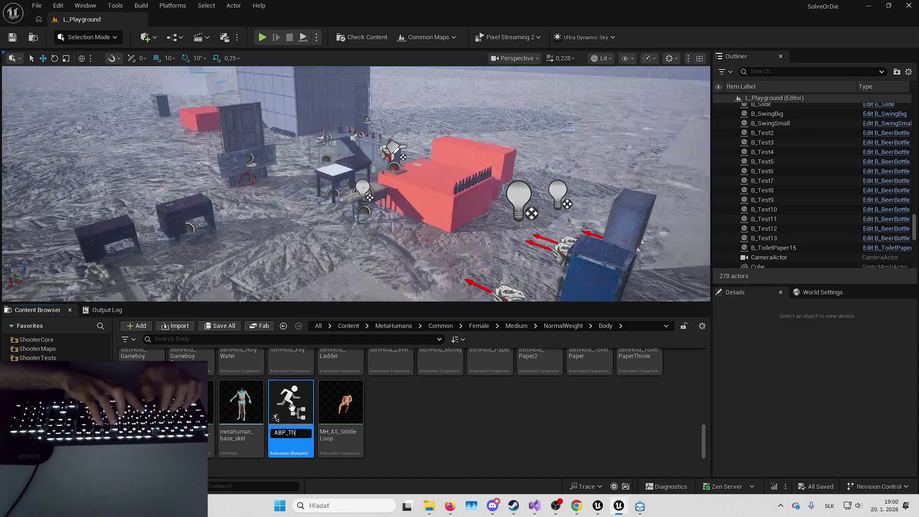
text(Thomas)
key(Return)
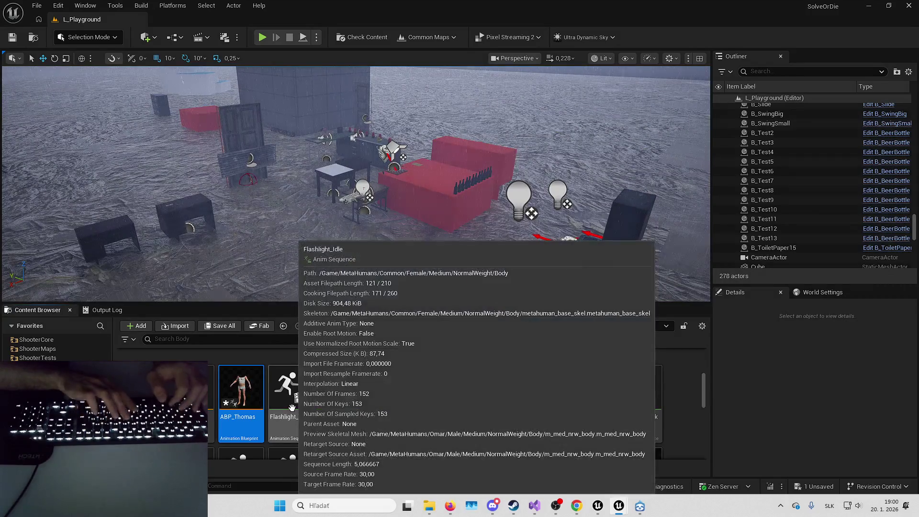
Open ABP_Thomas, narrow the side panels, and centre the AnimGraph on Output Pose.
double_click(241, 391)
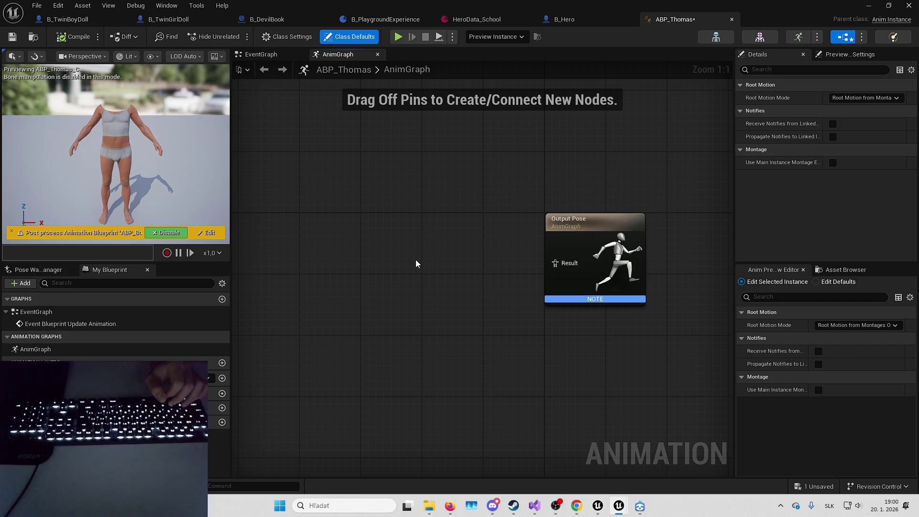
drag(416, 260, 504, 281)
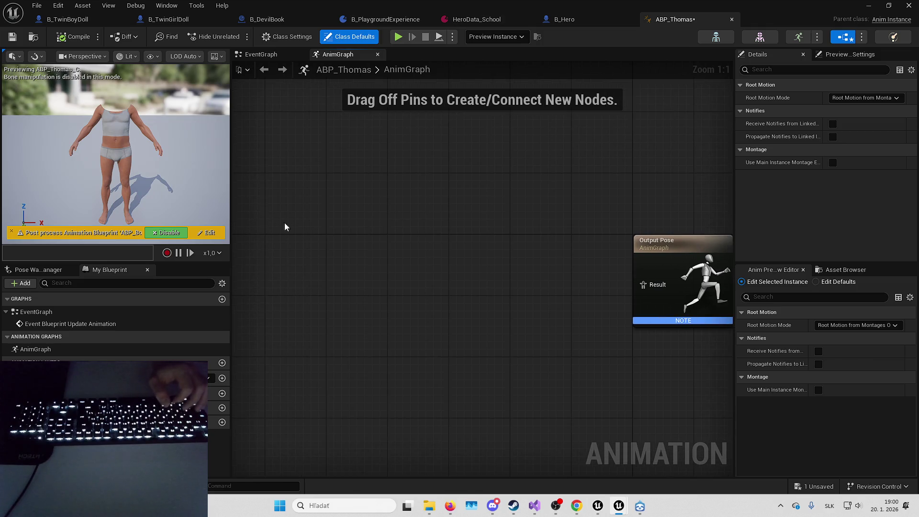
drag(230, 214, 151, 214)
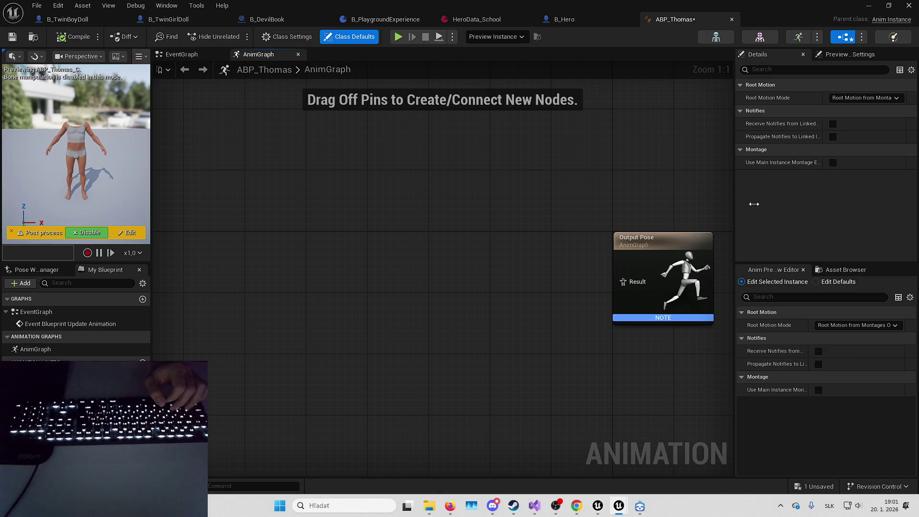
drag(735, 206, 775, 206)
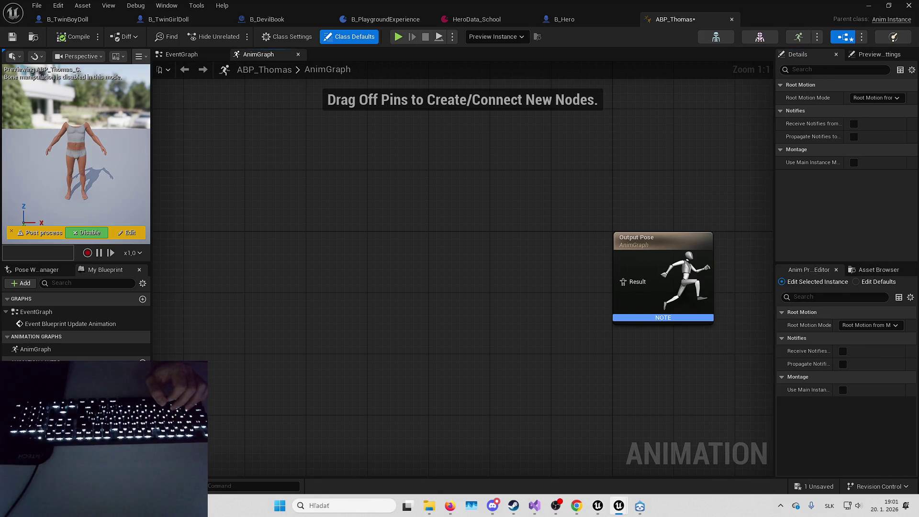
drag(686, 197, 597, 196)
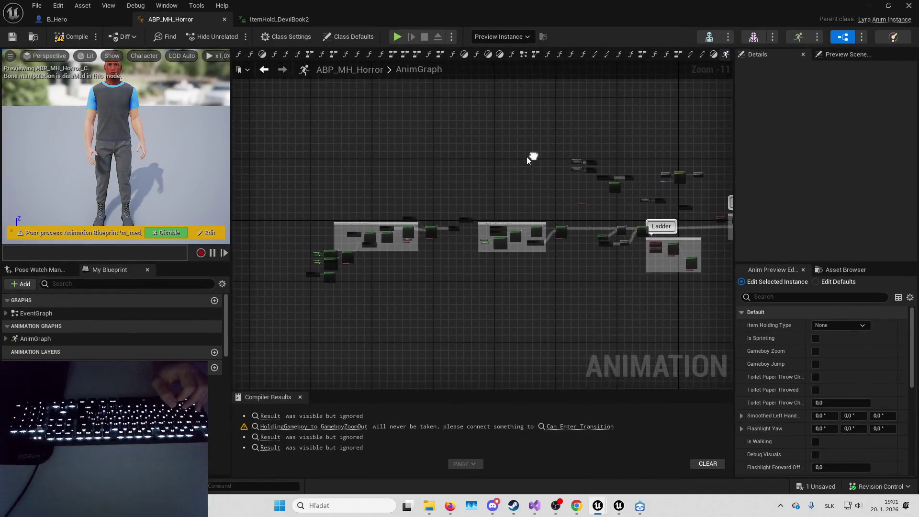
Survey ABP_MH_Horror's AnimGraph across the Ladder, Flashlight and base locomotion groups.
mouse_move(496, 157)
mouse_down()
mouse_move(402, 253)
mouse_move(460, 167)
mouse_up()
scroll(436, 201, up, 3)
scroll(524, 186, up, 7)
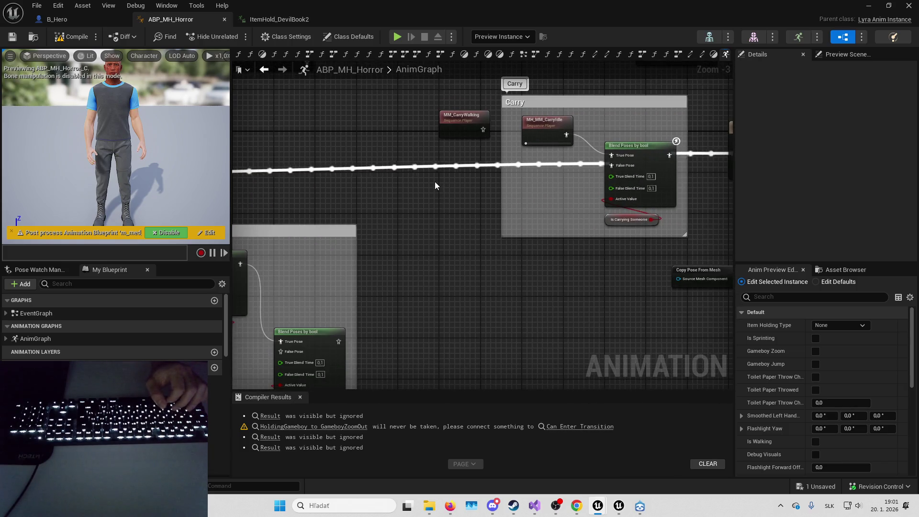
scroll(366, 228, down, 1)
scroll(369, 200, down, 4)
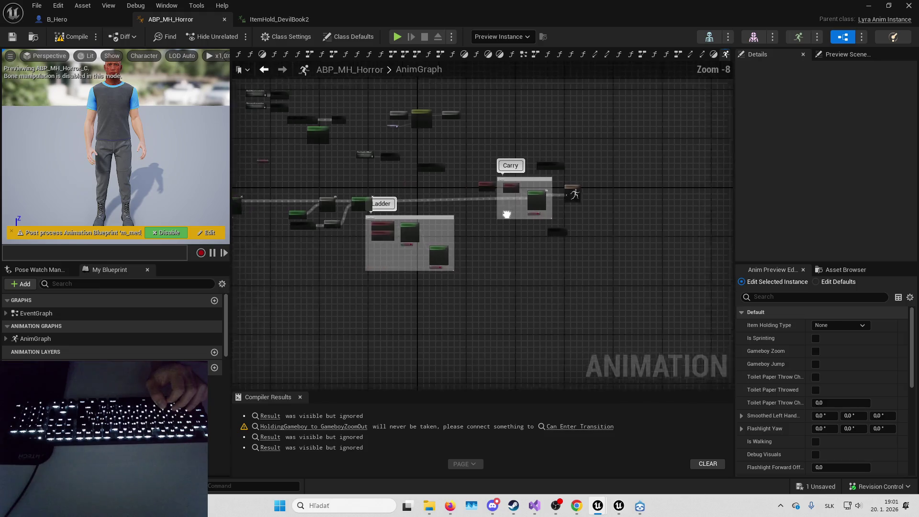
scroll(551, 180, up, 5)
mouse_move(603, 178)
mouse_down()
mouse_move(741, 148)
mouse_move(502, 141)
mouse_move(550, 107)
mouse_up()
scroll(615, 139, down, 1)
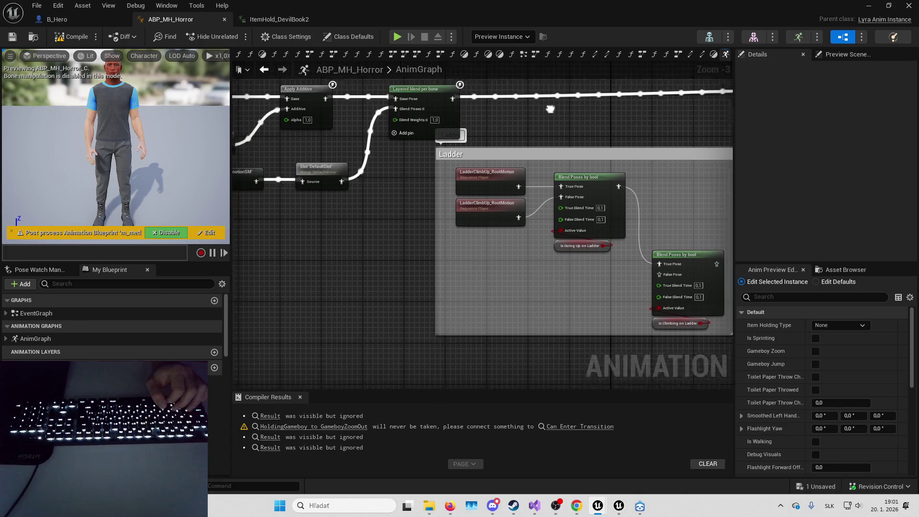
scroll(542, 153, down, 2)
mouse_move(541, 153)
mouse_down()
mouse_move(536, 185)
mouse_move(446, 187)
mouse_up()
scroll(425, 129, up, 2)
mouse_move(424, 129)
mouse_down()
mouse_move(671, 144)
mouse_move(679, 153)
mouse_up()
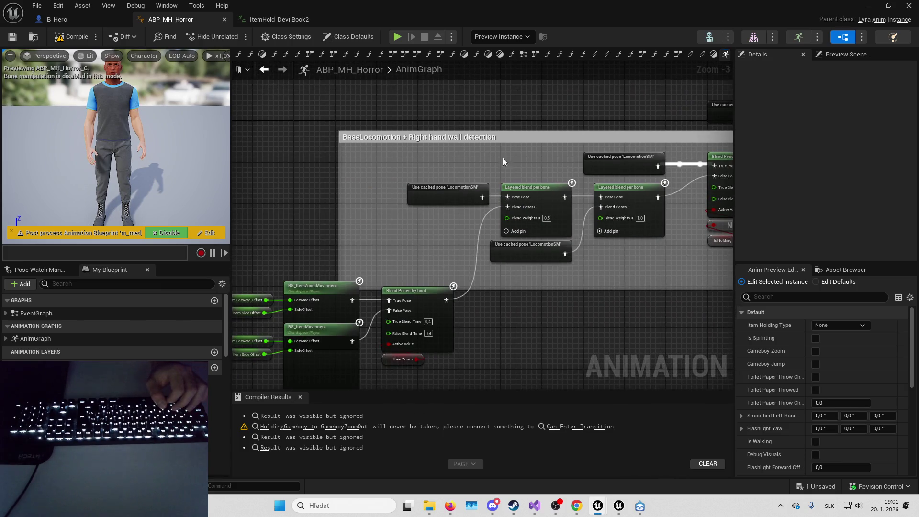
scroll(464, 151, down, 1)
scroll(407, 225, down, 1)
Look over the locomotion state machines and their cached-pose nodes, selecting MovementLocomotion and its cache.
click(410, 246)
mouse_move(410, 247)
mouse_down()
mouse_move(477, 212)
mouse_move(455, 190)
mouse_up()
scroll(550, 160, up, 1)
scroll(388, 206, up, 1)
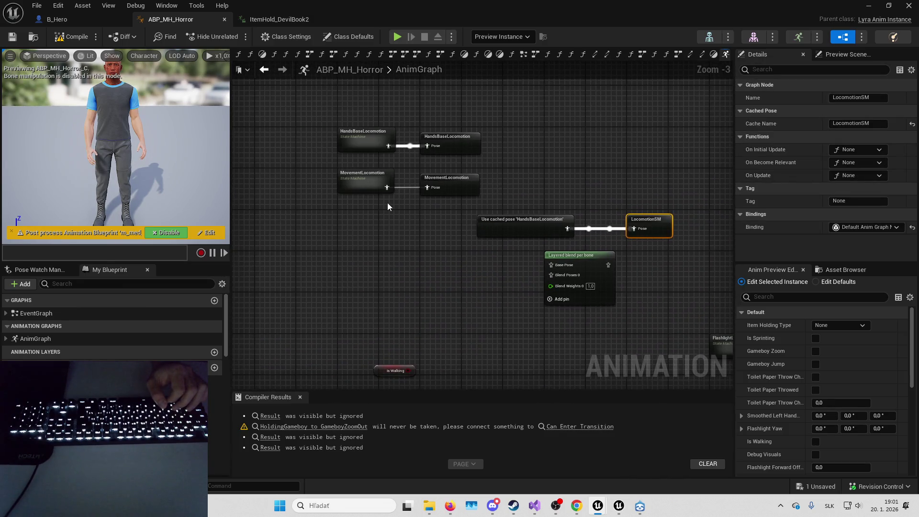
mouse_move(361, 114)
mouse_down()
mouse_move(630, 228)
mouse_move(630, 241)
mouse_up()
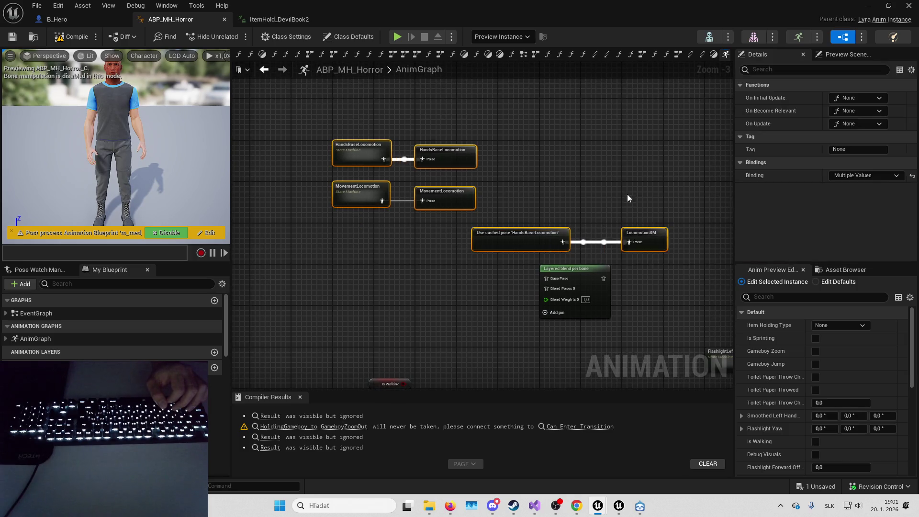
click(629, 198)
scroll(492, 195, up, 2)
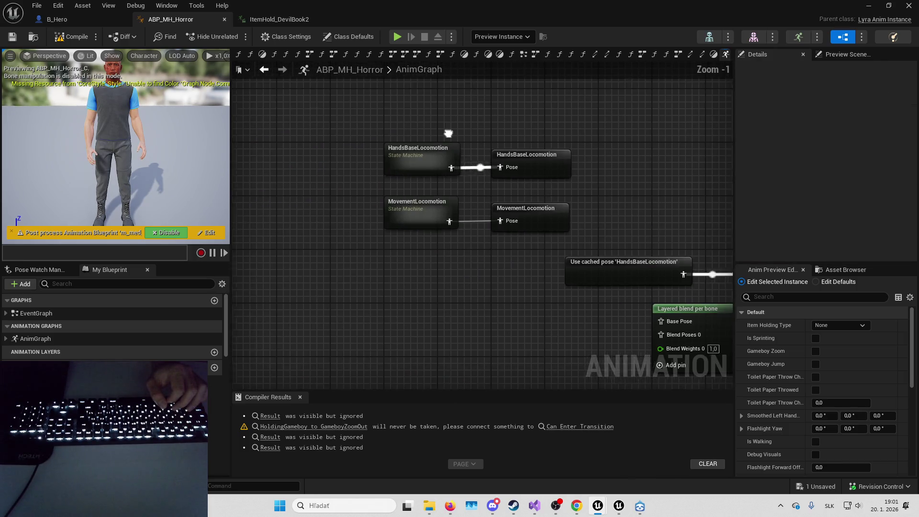
drag(448, 133, 394, 141)
mouse_move(354, 196)
mouse_down()
mouse_move(469, 229)
mouse_move(468, 199)
mouse_up()
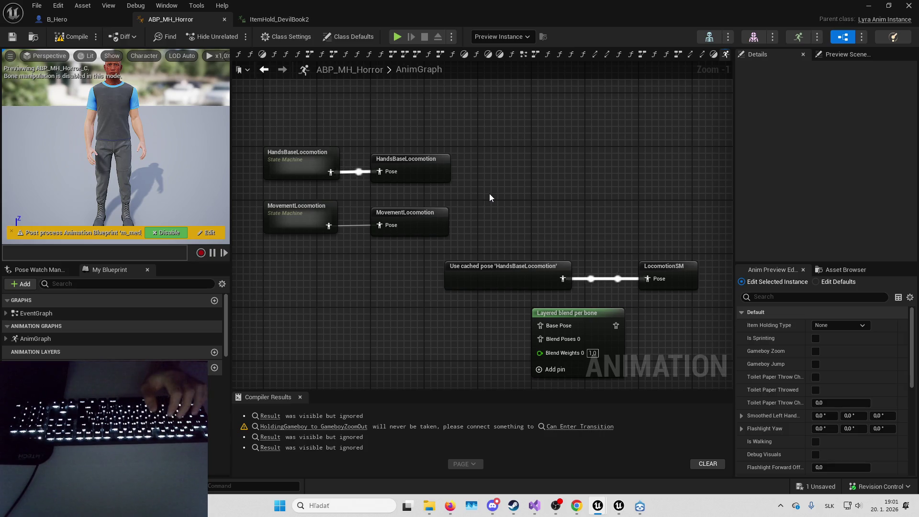
Save the L_Playground level.
right_click(572, 213)
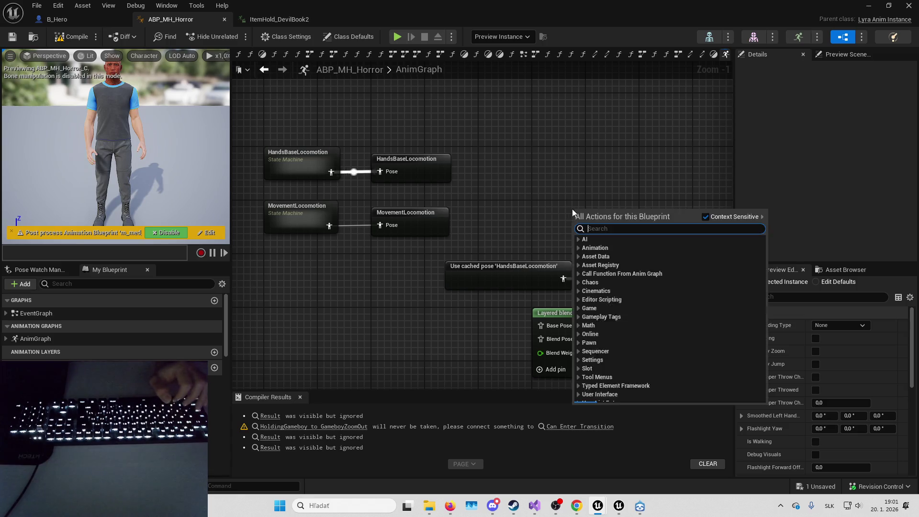
click(816, 487)
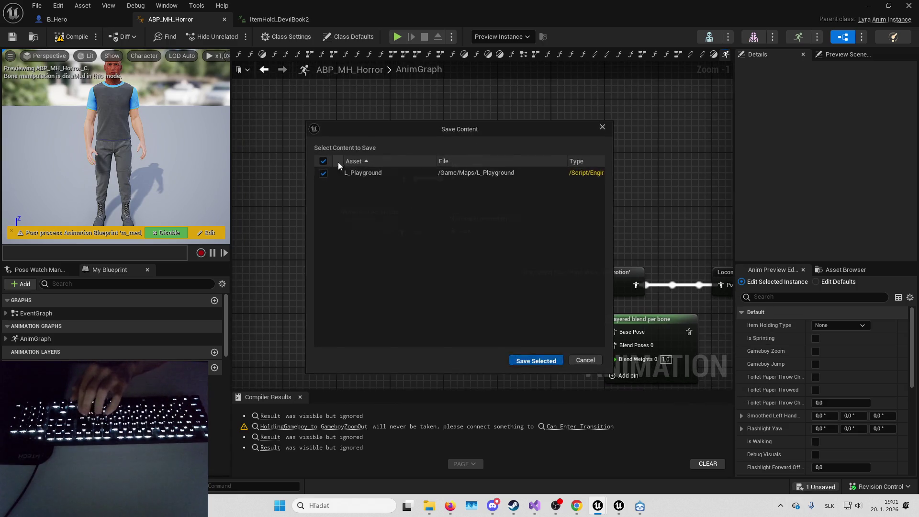
key(Return)
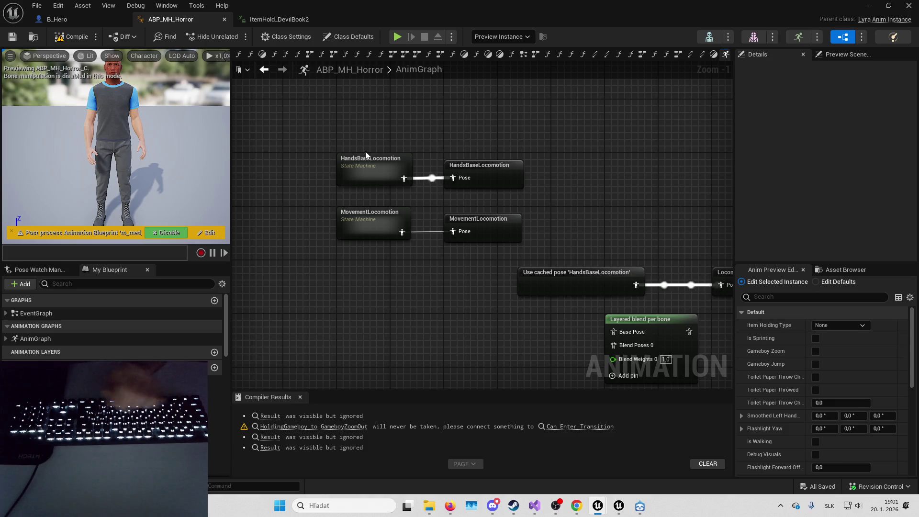
Check the compile results, then open the HandsBaseLocomotion state machine.
mouse_move(366, 151)
mouse_down()
mouse_move(395, 187)
mouse_move(424, 146)
mouse_up()
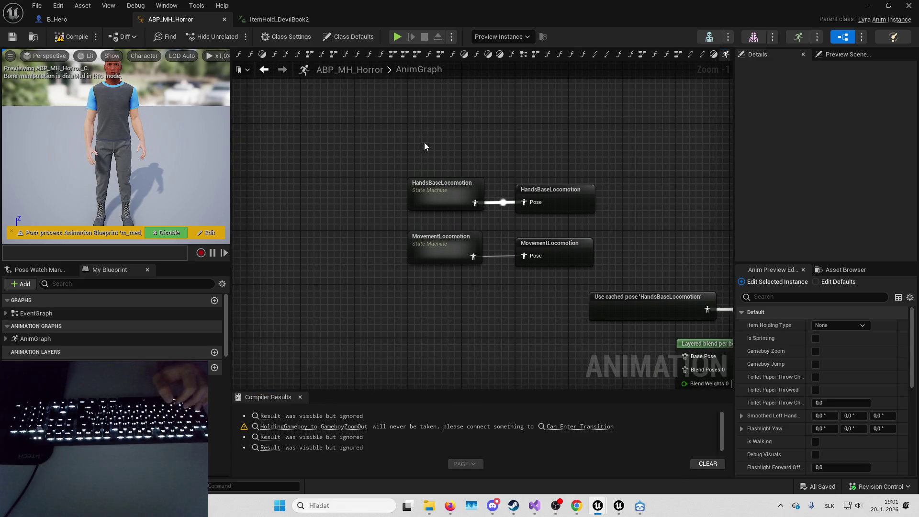
drag(441, 390, 441, 353)
mouse_move(385, 303)
mouse_down()
mouse_move(338, 305)
mouse_move(416, 308)
mouse_move(605, 249)
mouse_move(581, 219)
mouse_up()
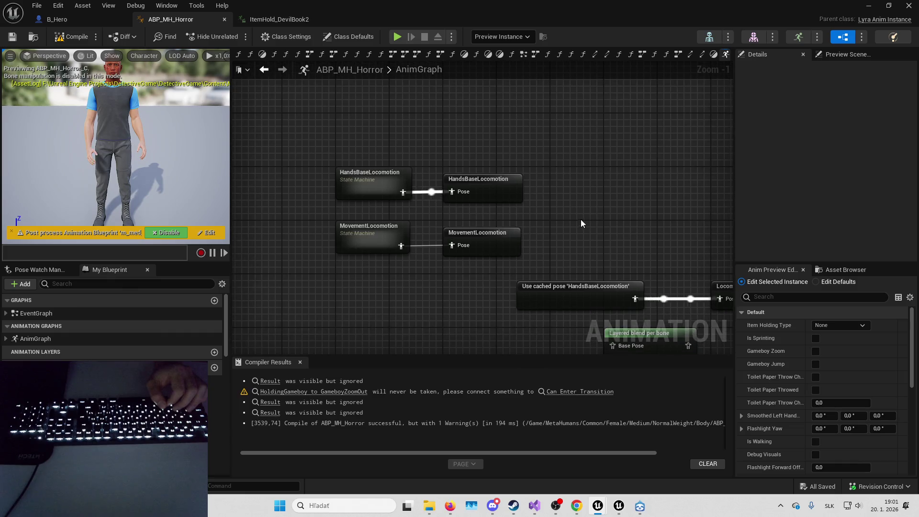
drag(525, 161, 539, 161)
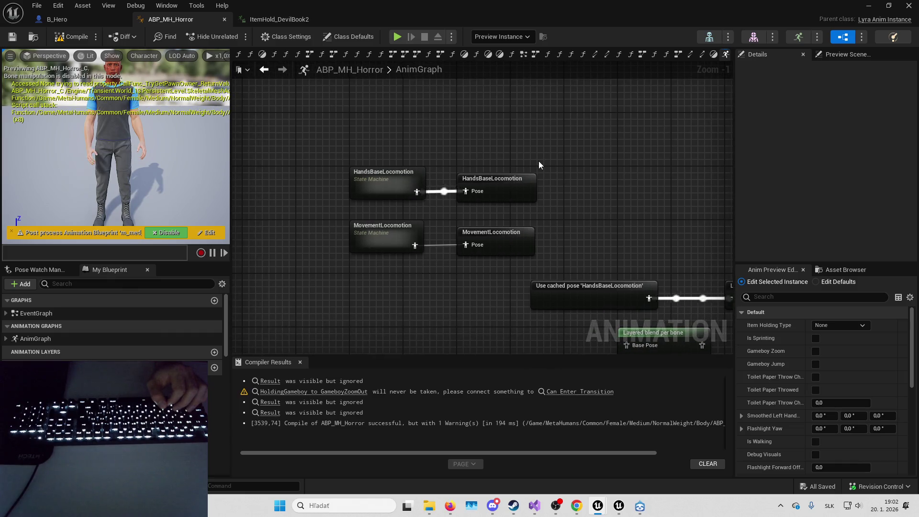
double_click(414, 171)
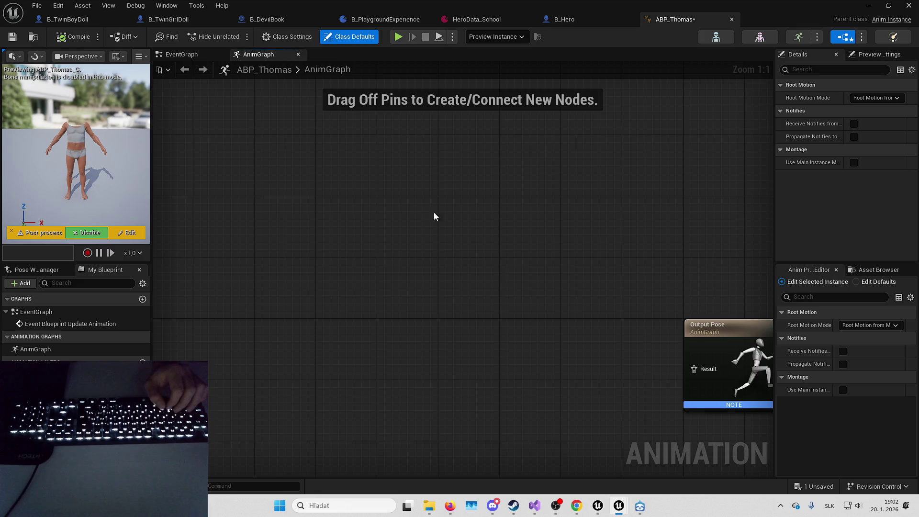
Add a new State Machine node to the ABP_Thomas AnimGraph and position it.
right_click(383, 183)
text(loco)
key(ctrl+a)
text(state machine)
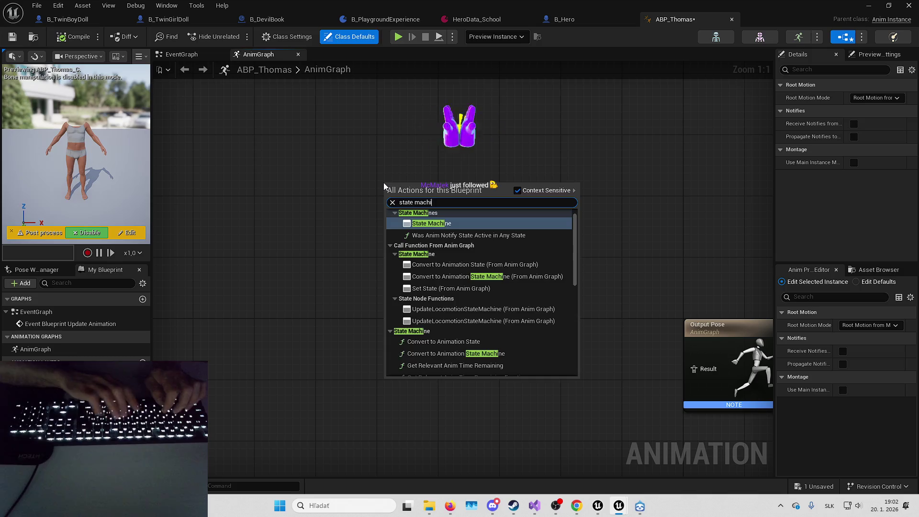
key(Return)
mouse_move(415, 238)
mouse_down()
mouse_move(481, 246)
mouse_move(489, 206)
mouse_move(510, 227)
mouse_move(361, 186)
mouse_move(492, 216)
mouse_move(537, 257)
mouse_up()
click(464, 265)
mouse_move(581, 287)
mouse_down()
mouse_move(374, 184)
mouse_move(364, 162)
mouse_up()
click(379, 257)
Rename the state machine to HandsLocomotion and open it.
click(388, 228)
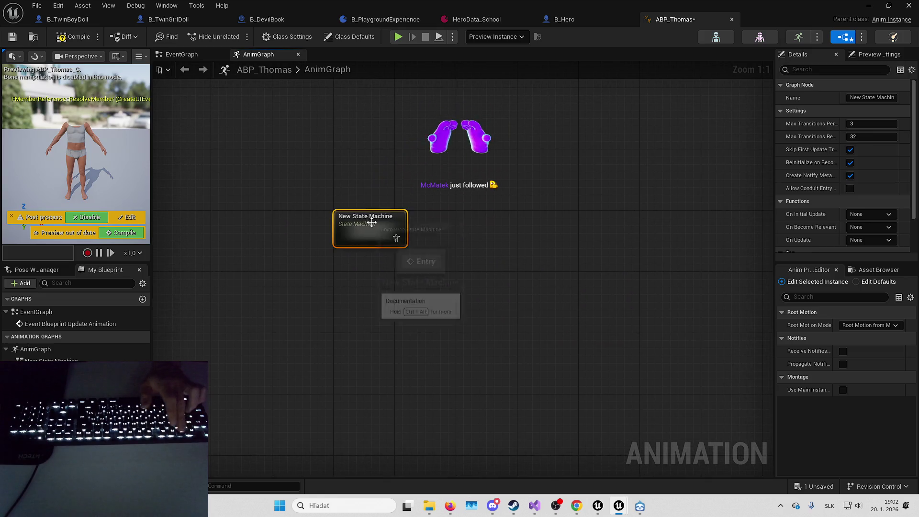
key(F2)
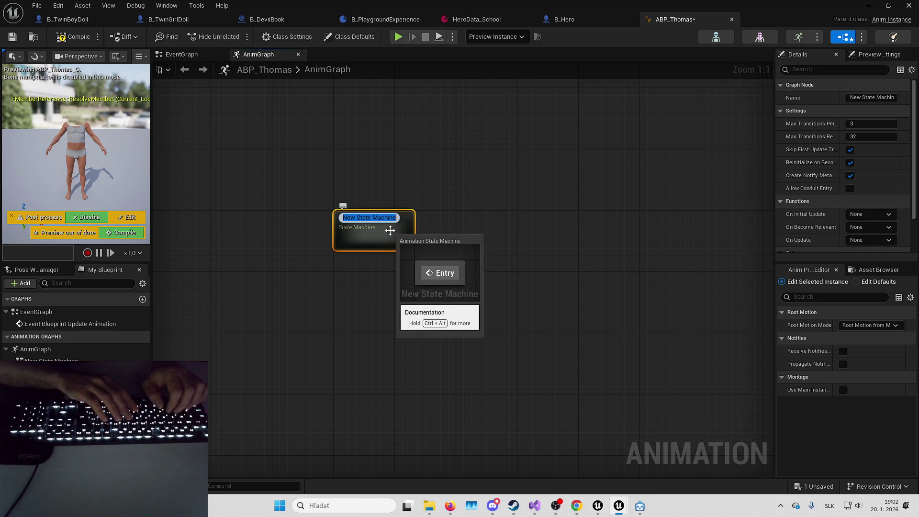
text(Hand)
text(sBa)
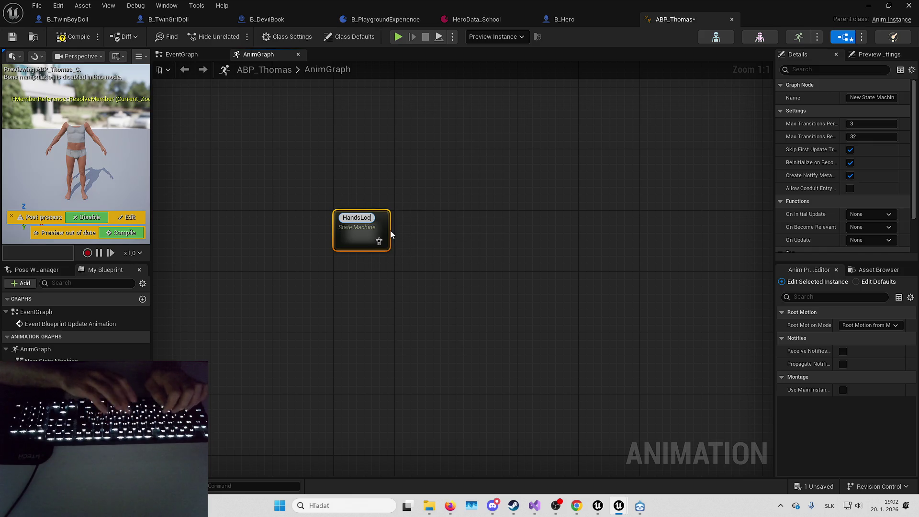
text(Locomotion)
key(Return)
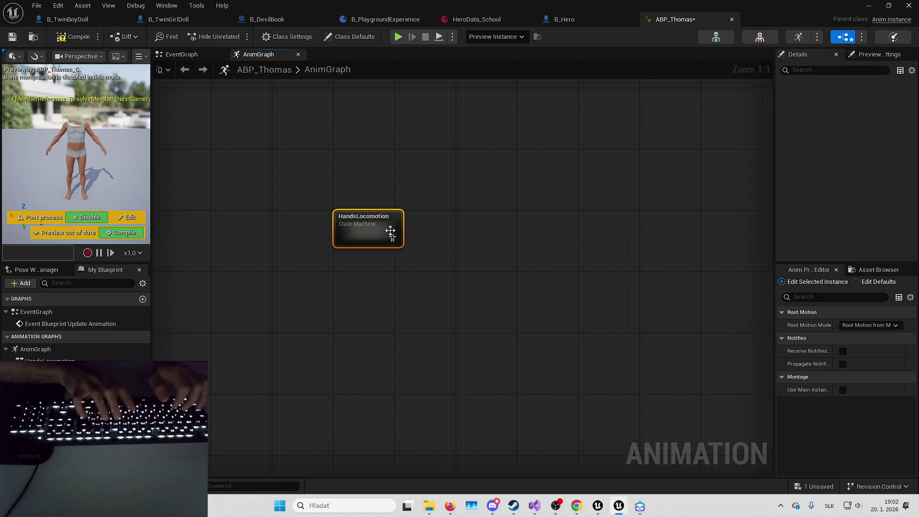
double_click(379, 223)
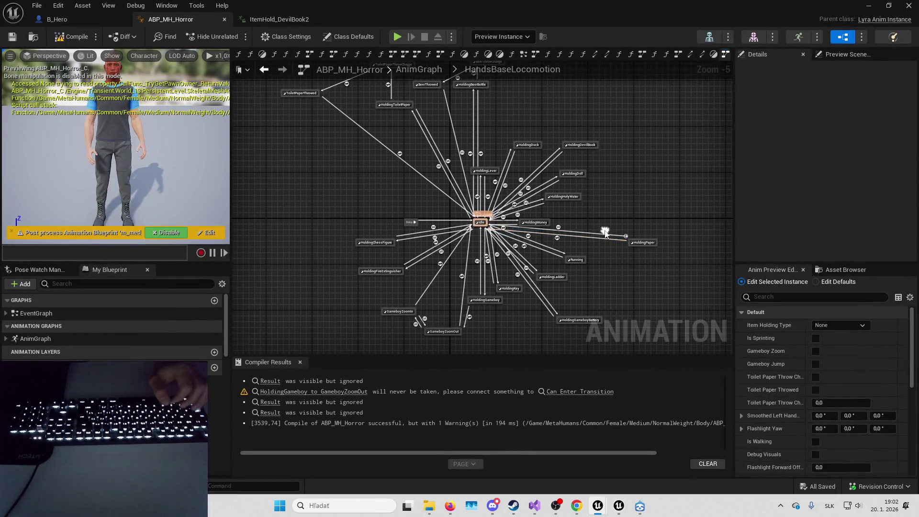
Paste the HandsBaseLocomotion states into HandsLocomotion, wire Entry to Idle, and compile.
scroll(635, 255, down, 2)
drag(635, 254, 534, 215)
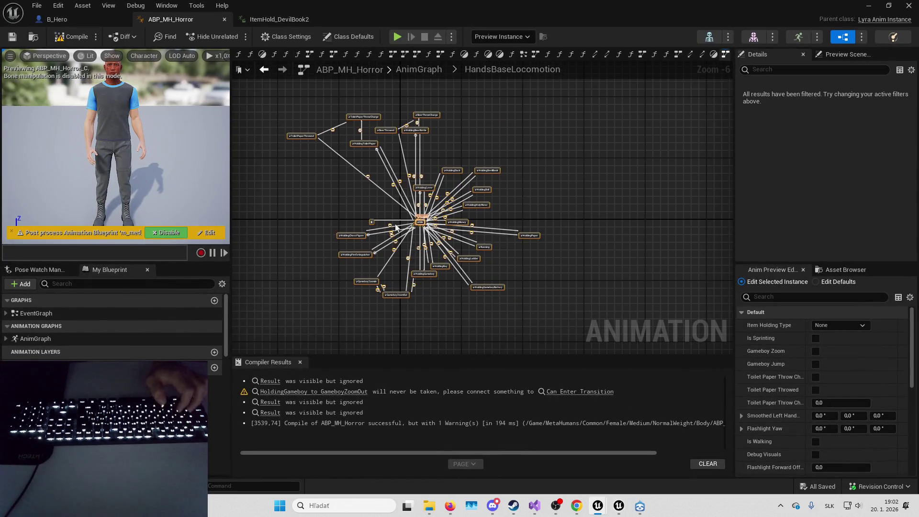
scroll(348, 205, up, 3)
drag(366, 214, 404, 196)
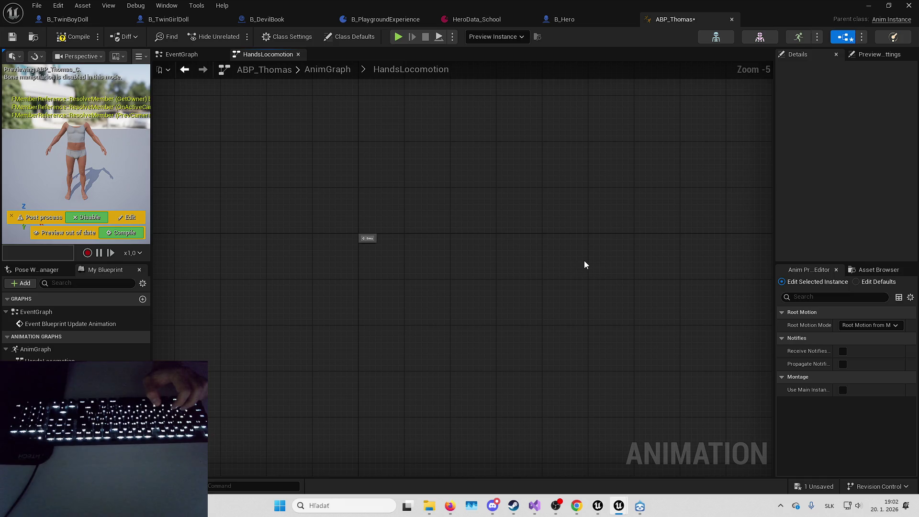
key(ctrl+v)
mouse_move(568, 257)
mouse_down()
mouse_move(508, 245)
mouse_move(551, 274)
mouse_move(718, 312)
mouse_move(379, 271)
mouse_up()
scroll(671, 299, up, 1)
scroll(355, 247, up, 4)
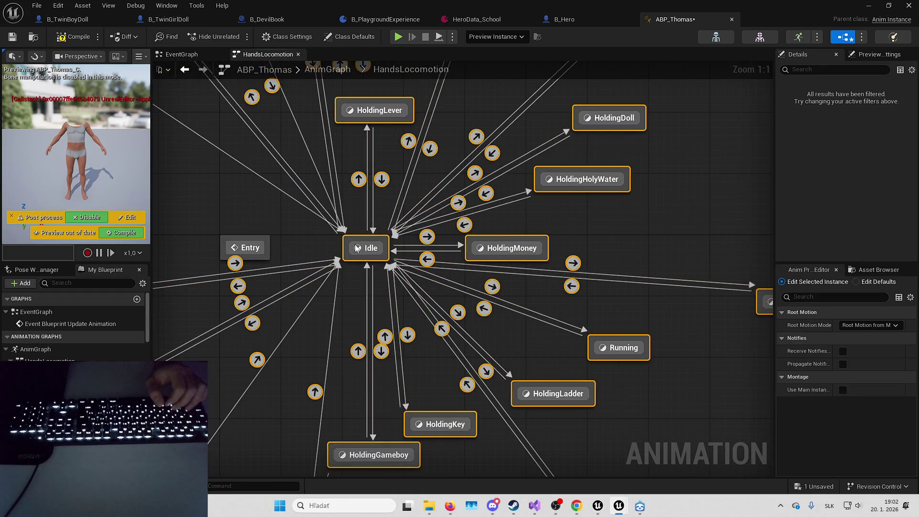
drag(263, 248, 429, 235)
click(74, 37)
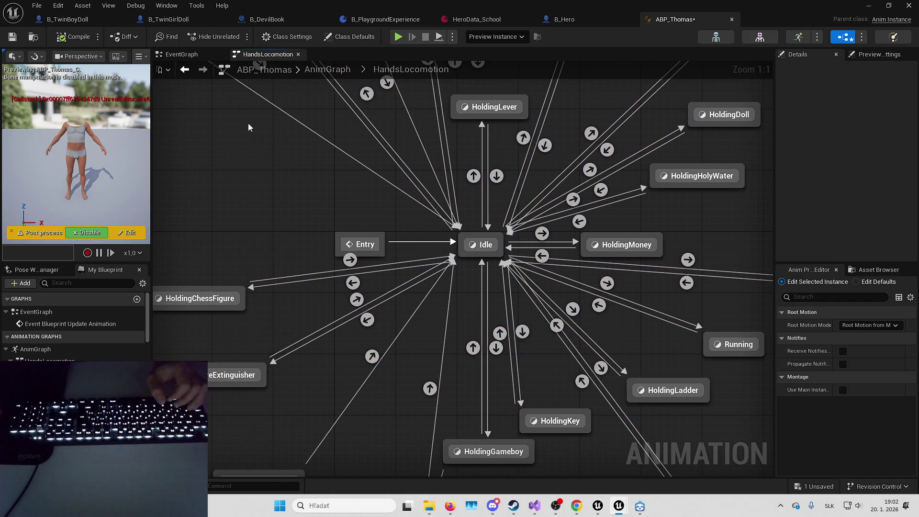
Inspect the pasted Idle and HoldingMoney state graphs.
drag(452, 220, 405, 209)
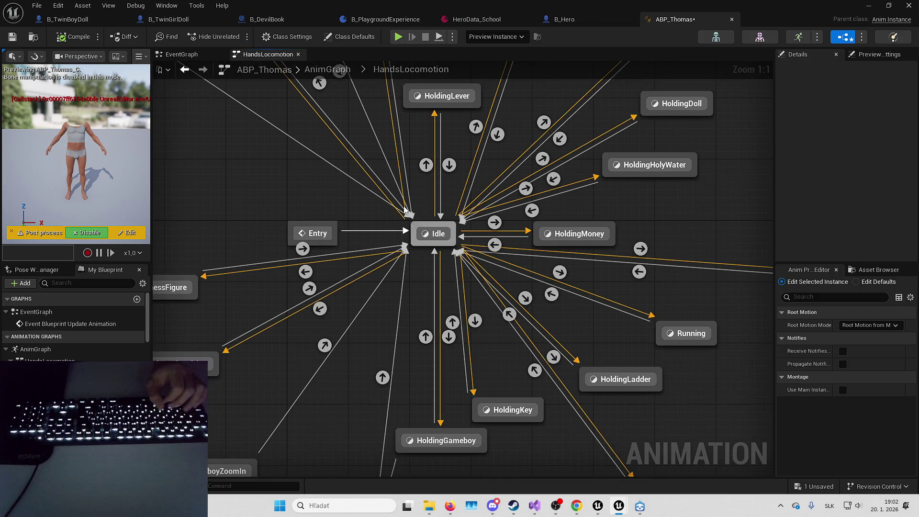
double_click(433, 234)
click(388, 269)
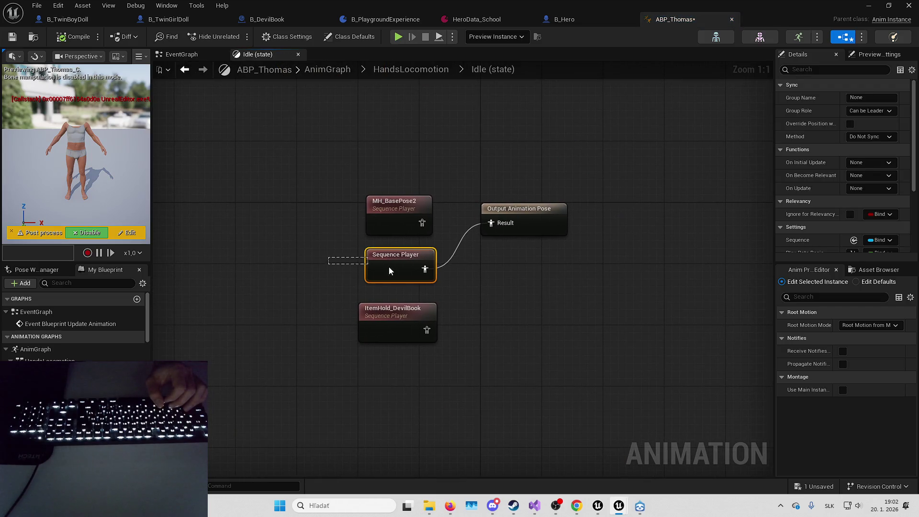
key(alt+Left)
double_click(559, 234)
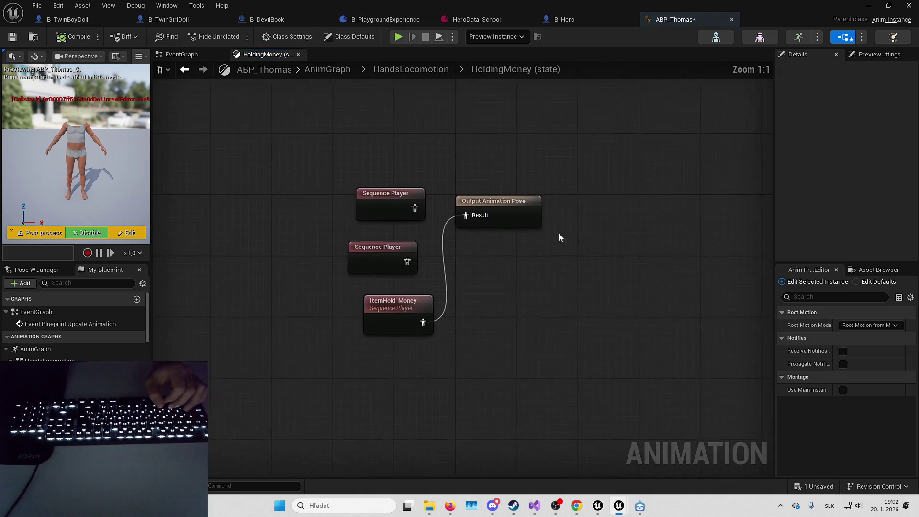
key(alt+Left)
double_click(435, 237)
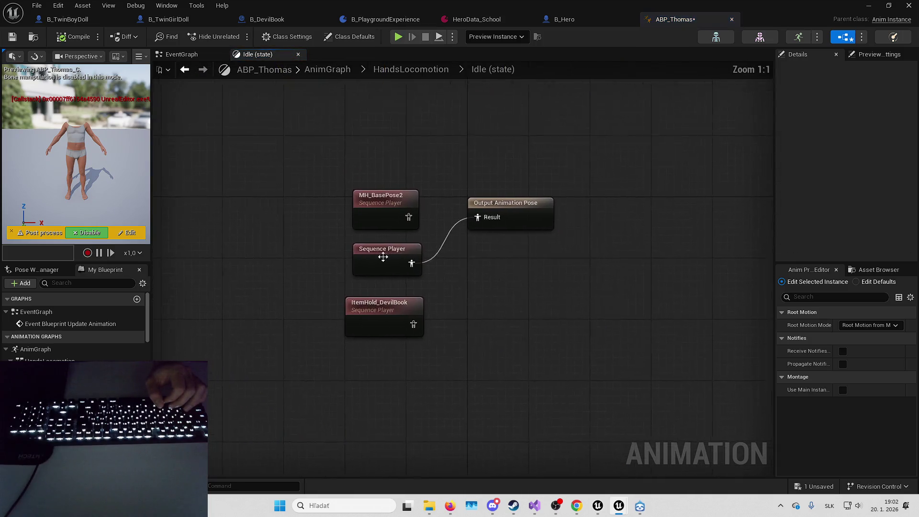
key(alt+Left)
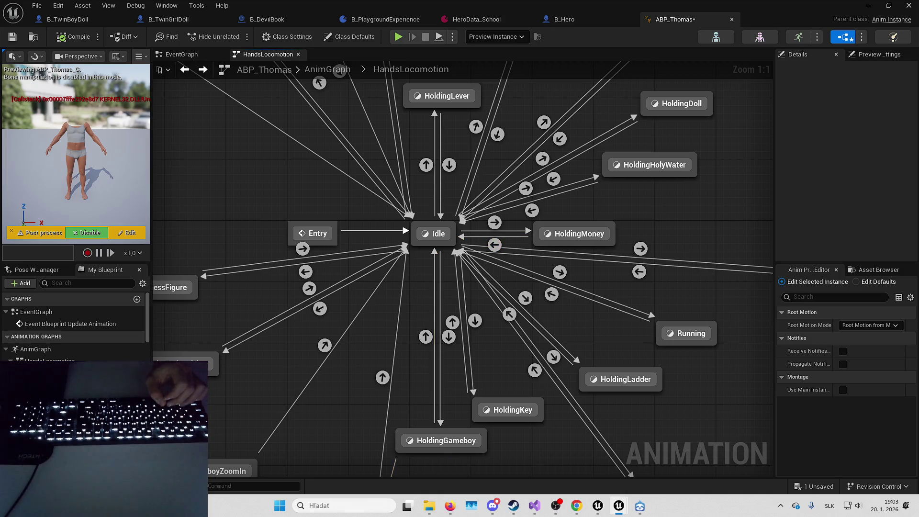
click(450, 506)
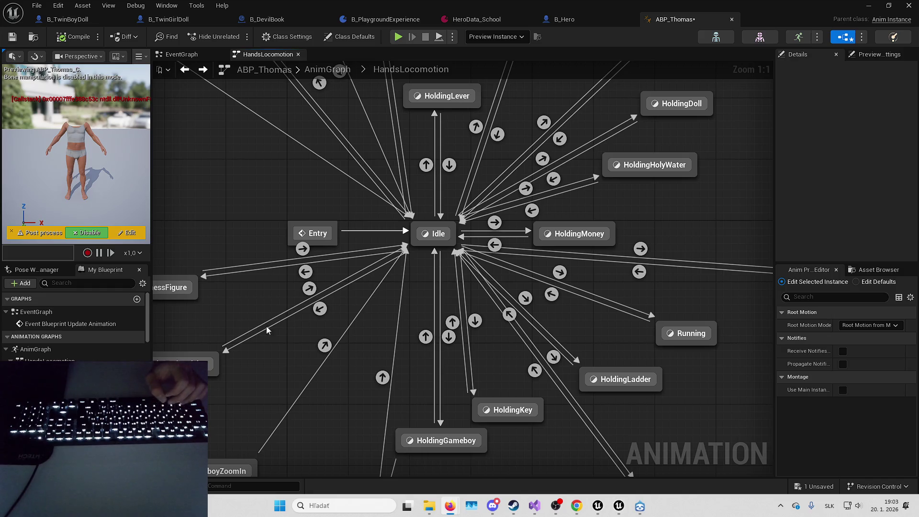
drag(284, 190, 329, 203)
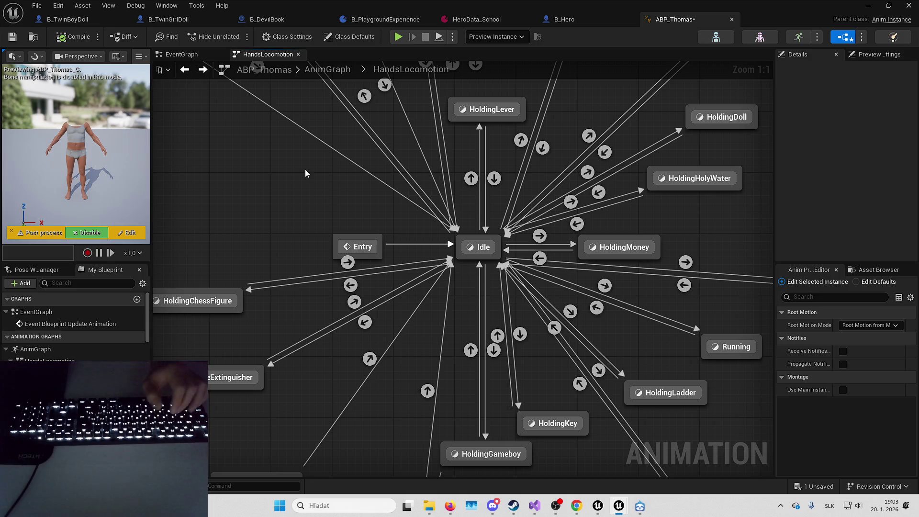
Inspect the HoldingMoney to Idle transition rule and look over the state machine.
double_click(541, 258)
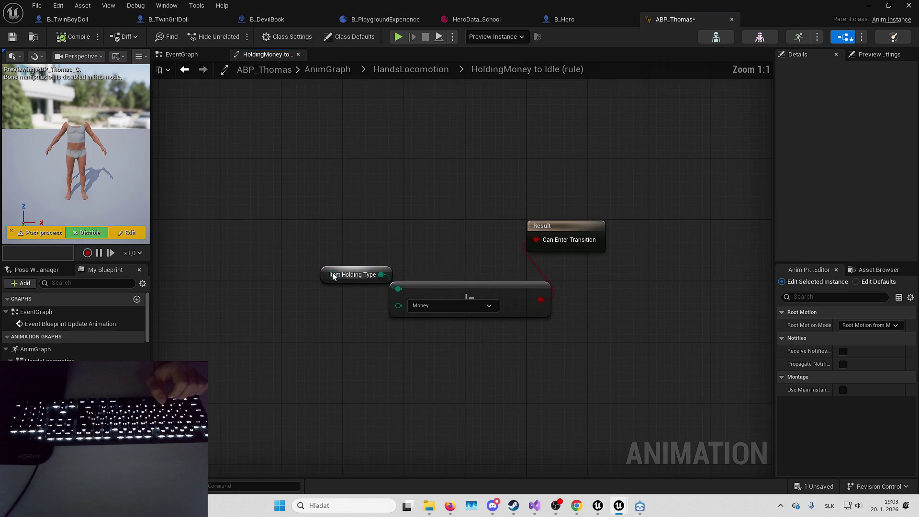
key(alt+Left)
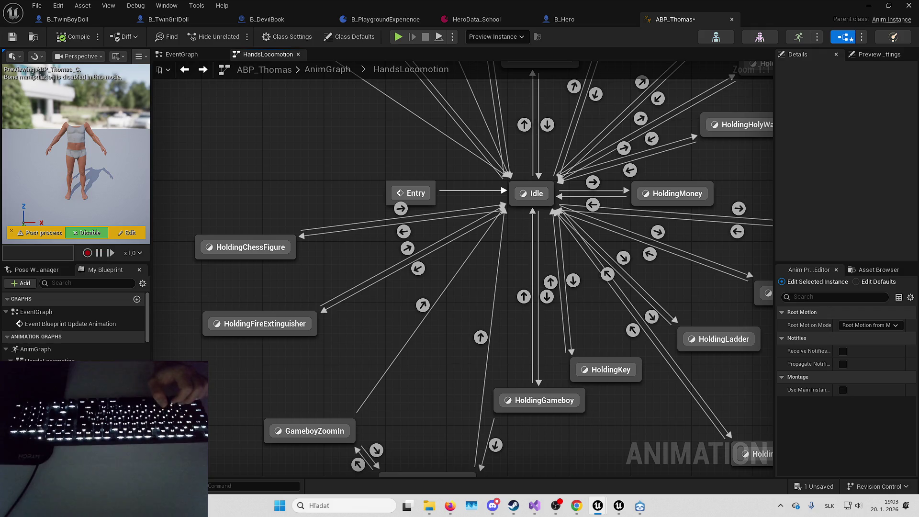
scroll(76, 326, down, 3)
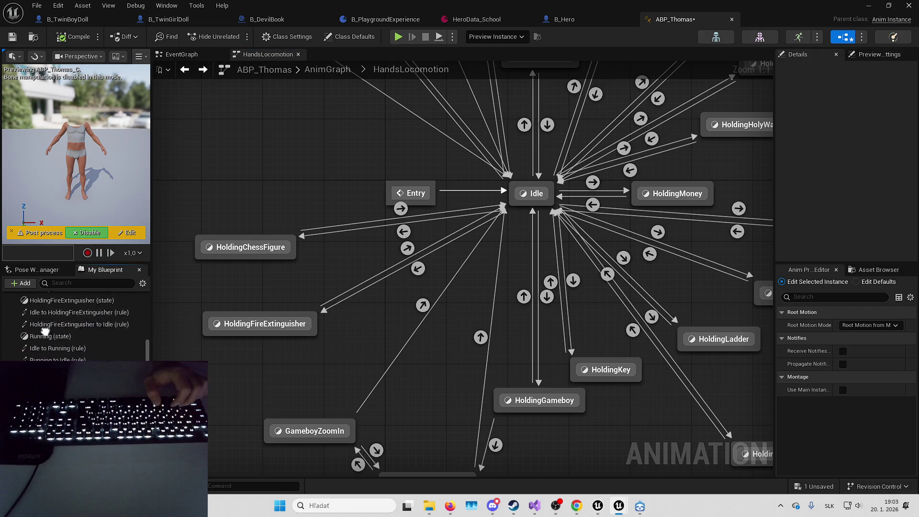
scroll(76, 325, up, 3)
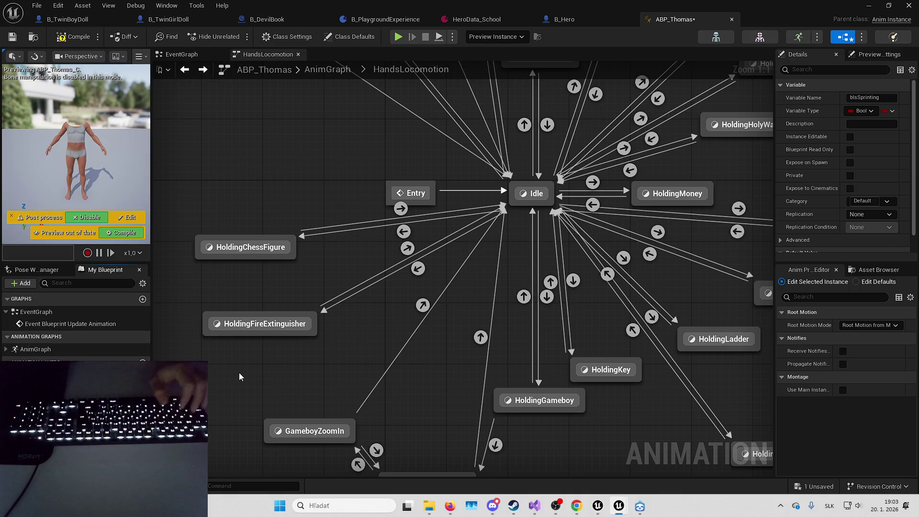
drag(294, 369, 311, 347)
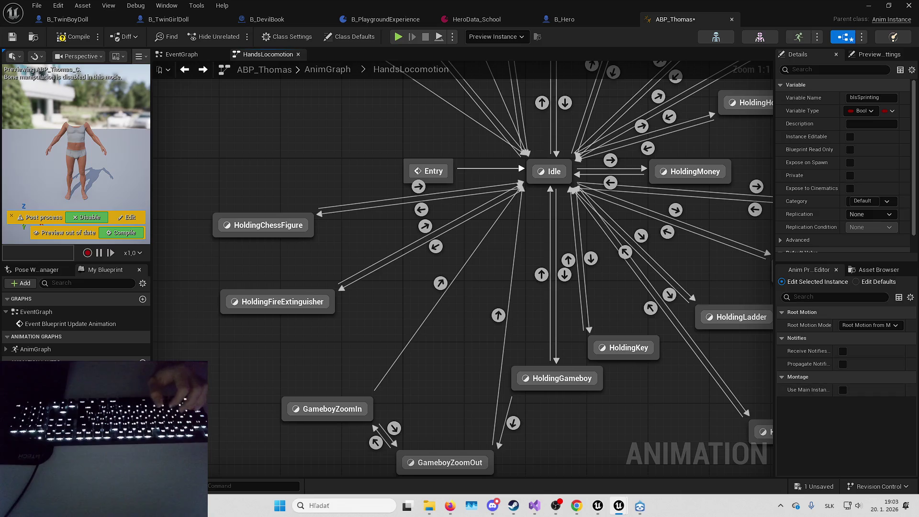
scroll(4, 320, down, 2)
scroll(4, 320, up, 2)
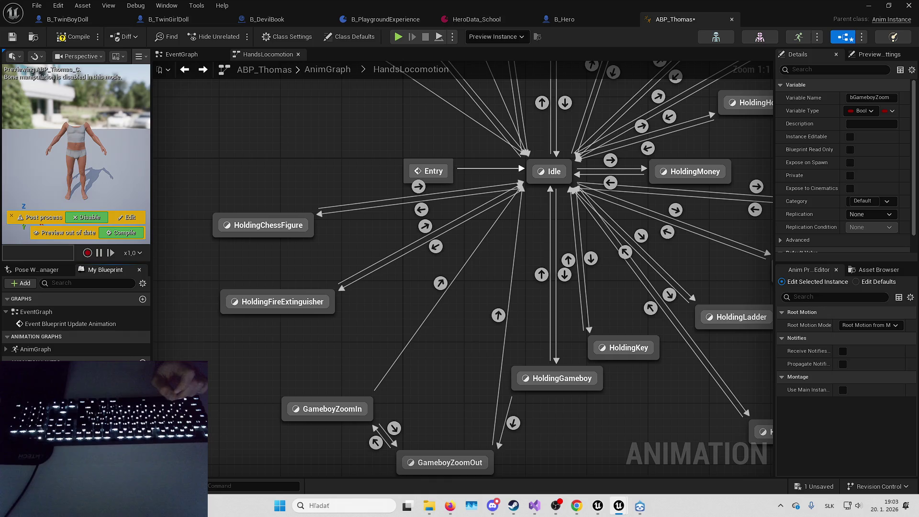
scroll(24, 327, down, 1)
scroll(24, 326, up, 1)
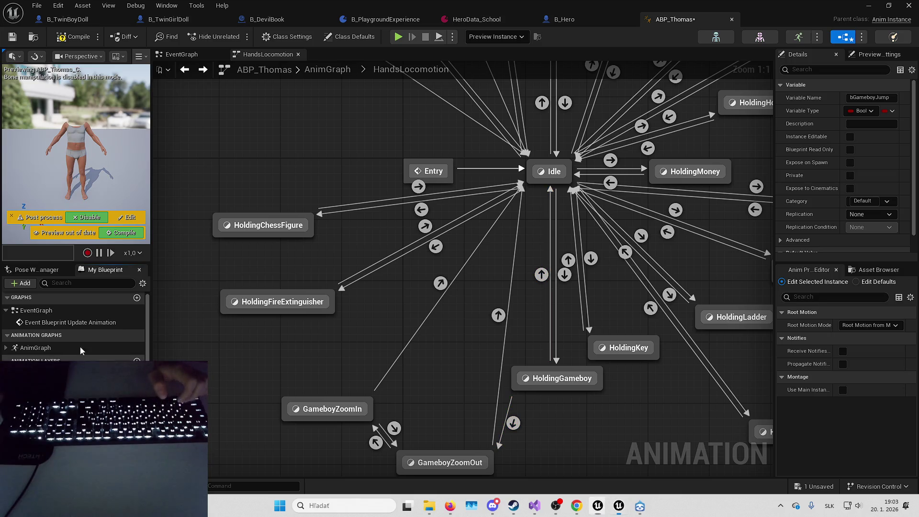
Finish naming the Toilet Paper Throw variable and compile with F7.
key(Down)
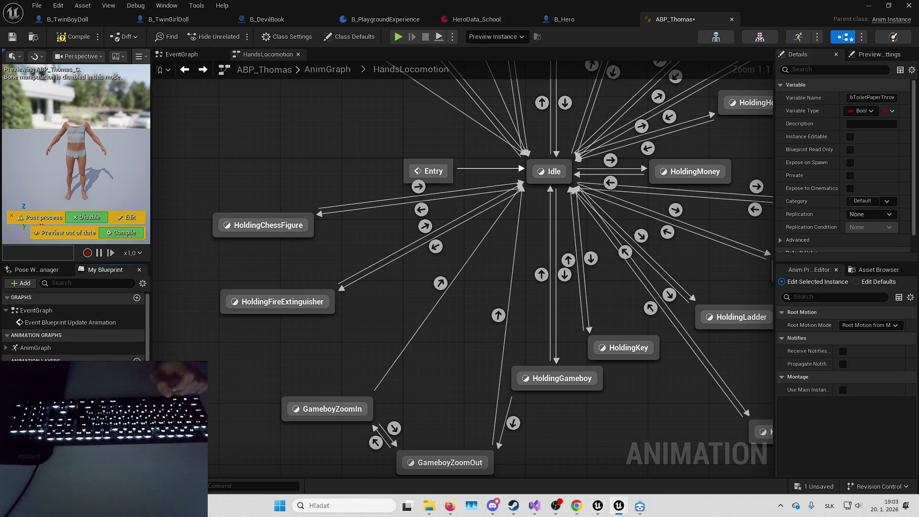
key(F7)
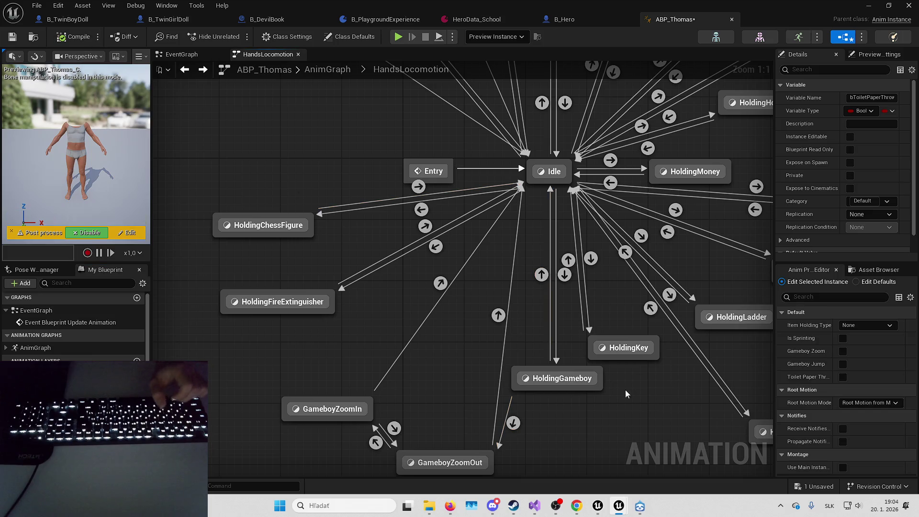
click(555, 506)
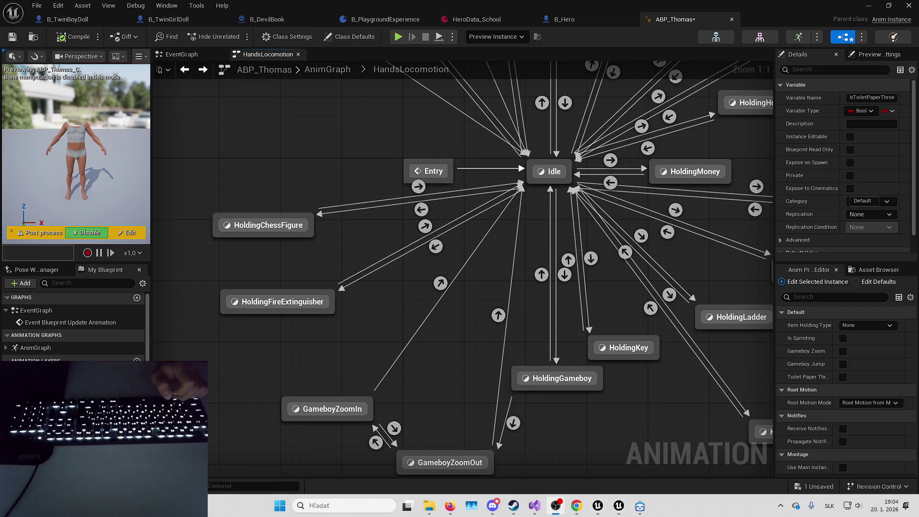